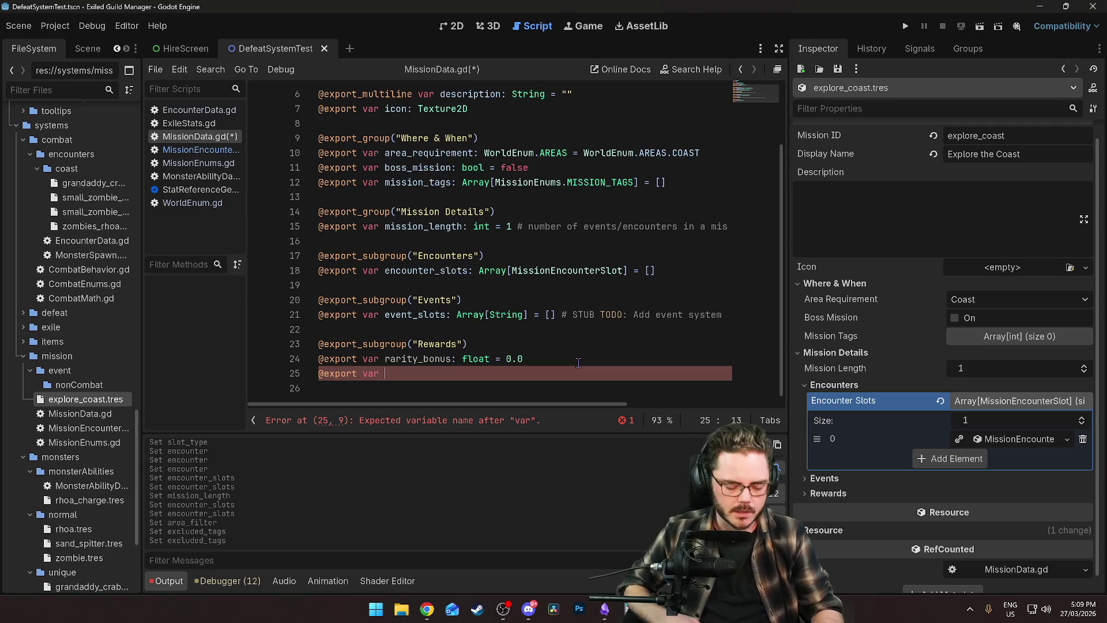
Complete the Rewards export as 'quantity_bonus: float = 0.0', fixing the misspelled name
{"action": "type", "text": "quantiti"}
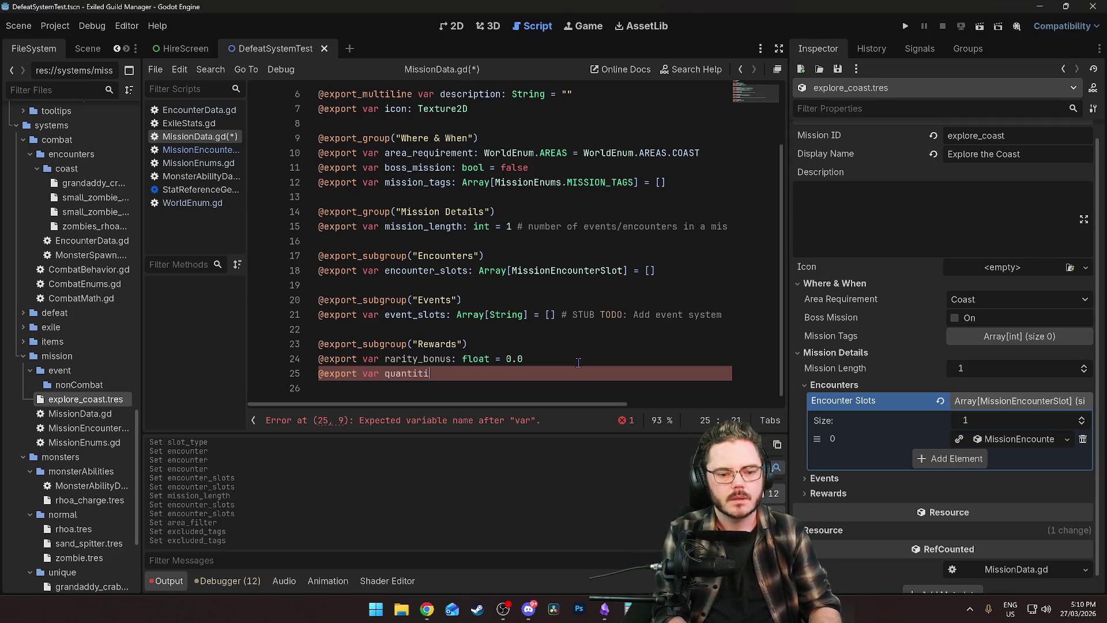
{"action": "key", "text": "BackSpace"}
{"action": "type", "text": "y_"}
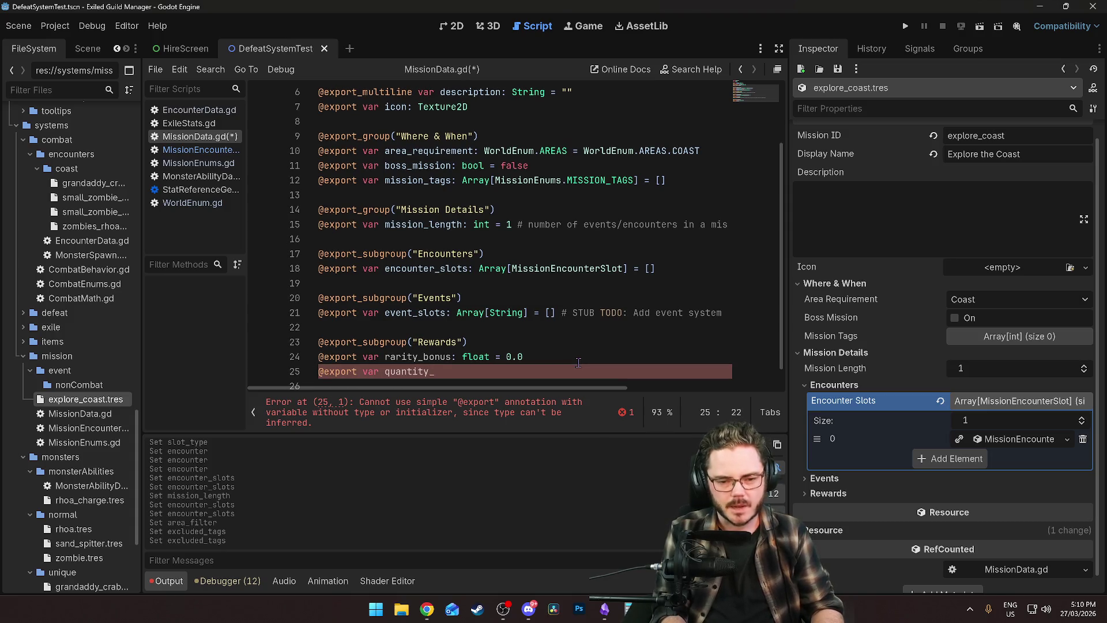
{"action": "type", "text": "bonus: "}
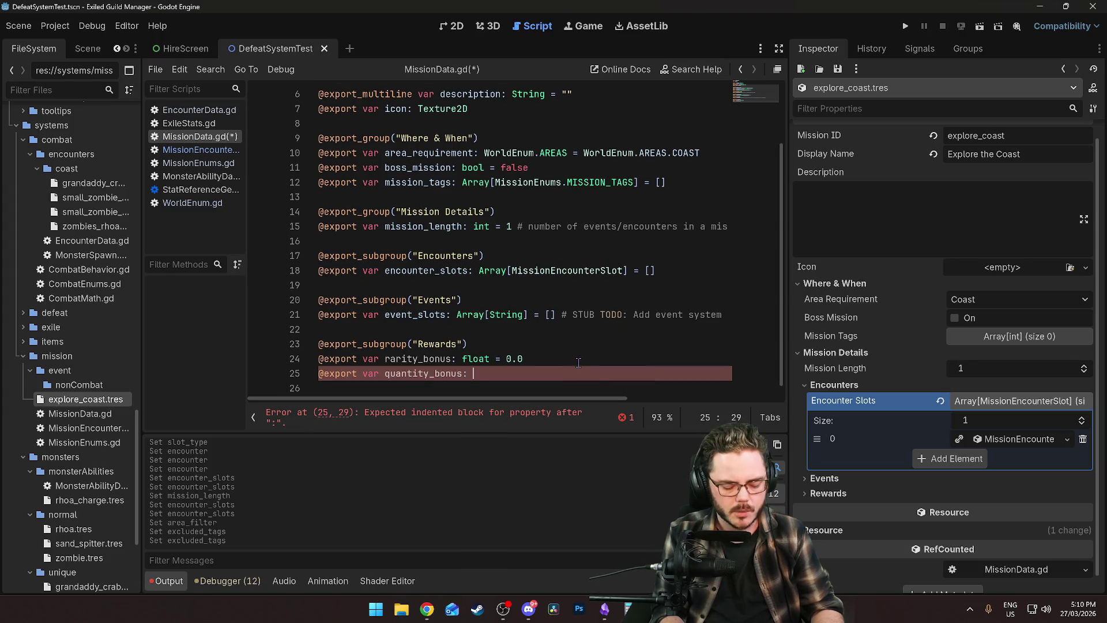
{"action": "type", "text": "float = 0.0"}
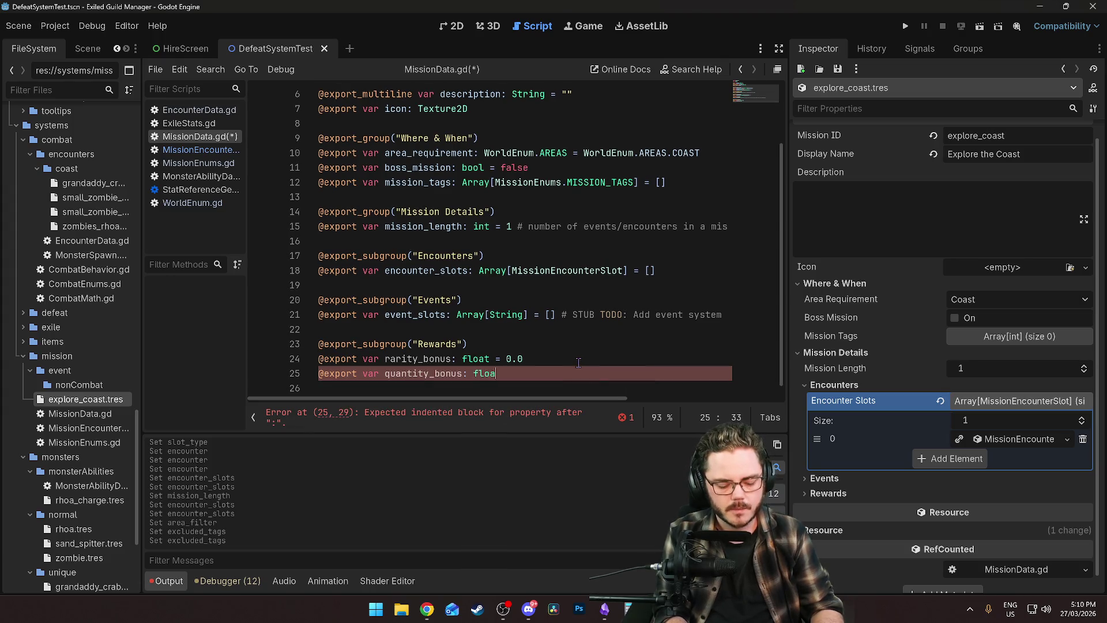
{"action": "key", "text": "Return"}
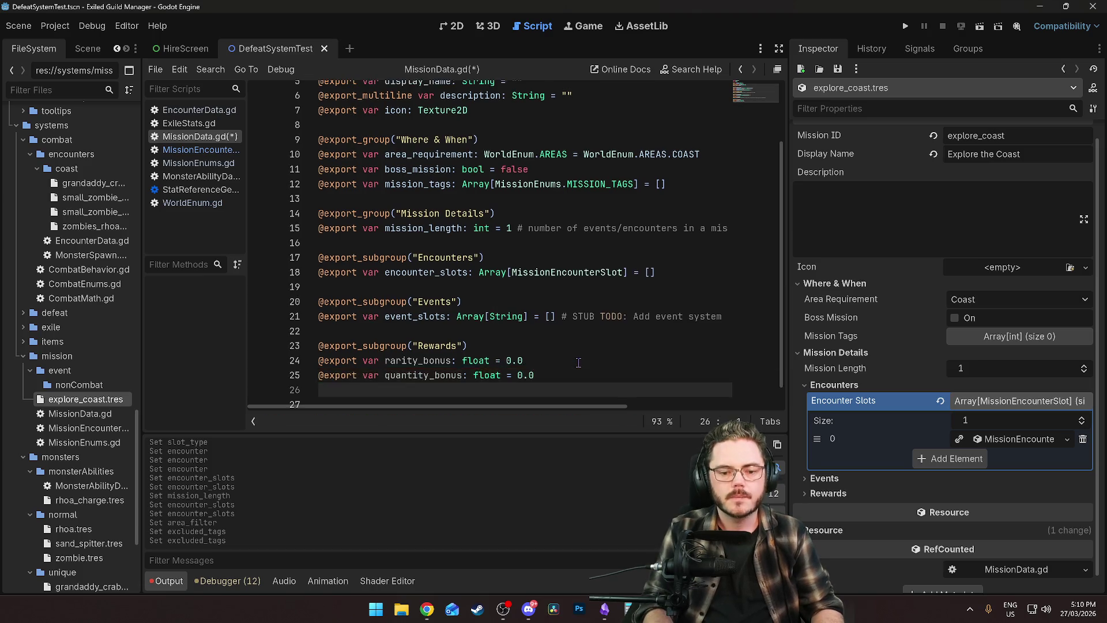
{"action": "type", "text": "@export "}
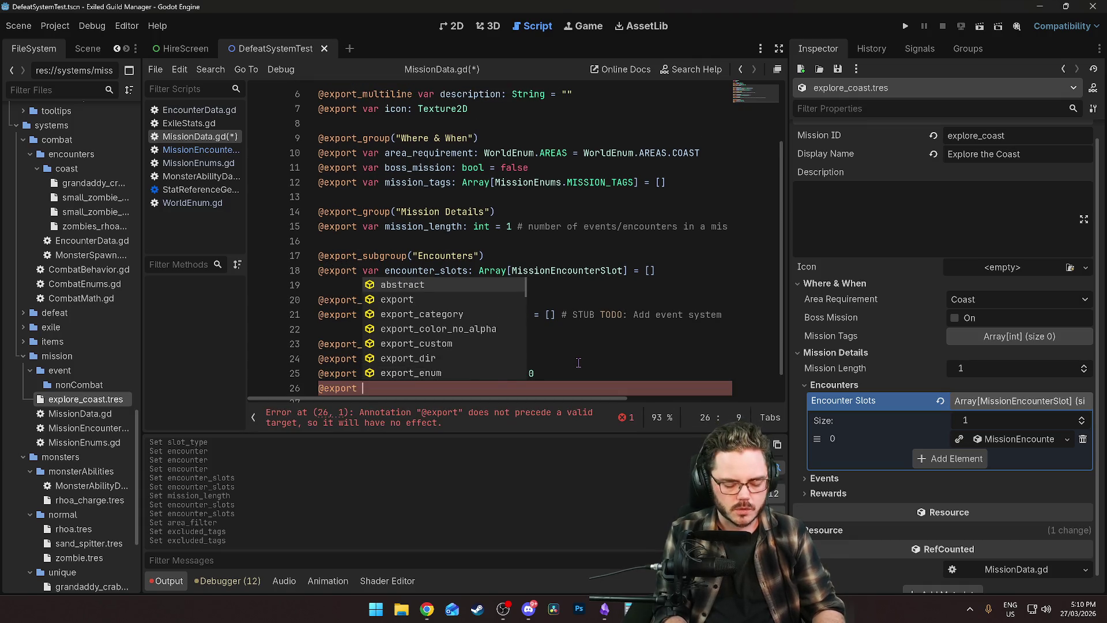
{"action": "type", "text": "mission"}
{"action": "key", "text": "BackSpace"}
{"action": "key", "text": "BackSpace"}
{"action": "key", "text": "BackSpace"}
{"action": "type", "text": "var"}
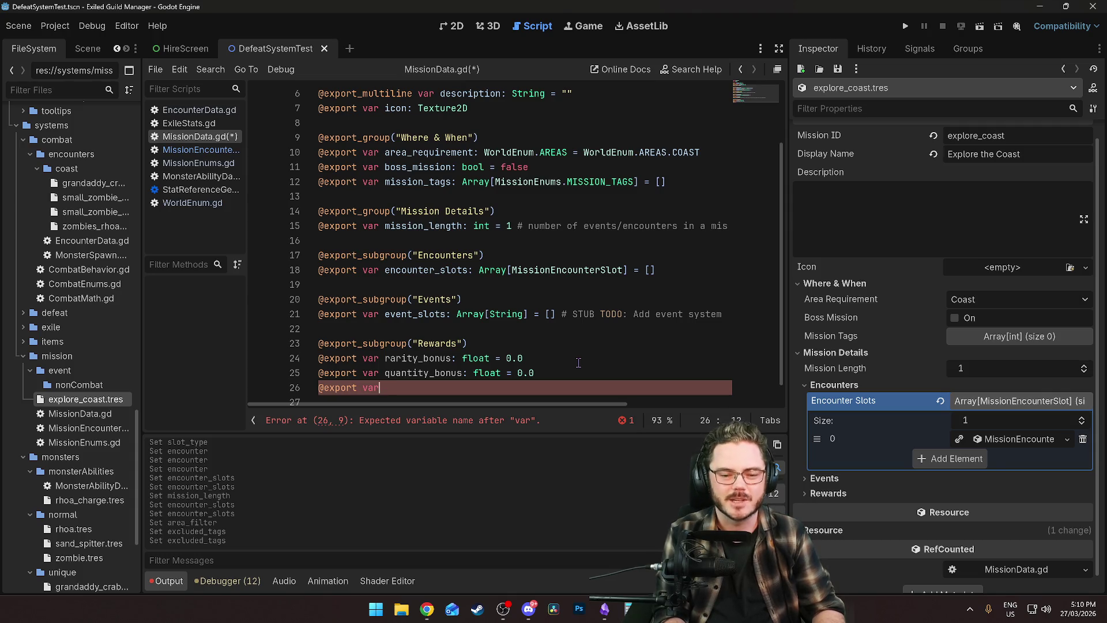
{"action": "type", "text": "mission"}
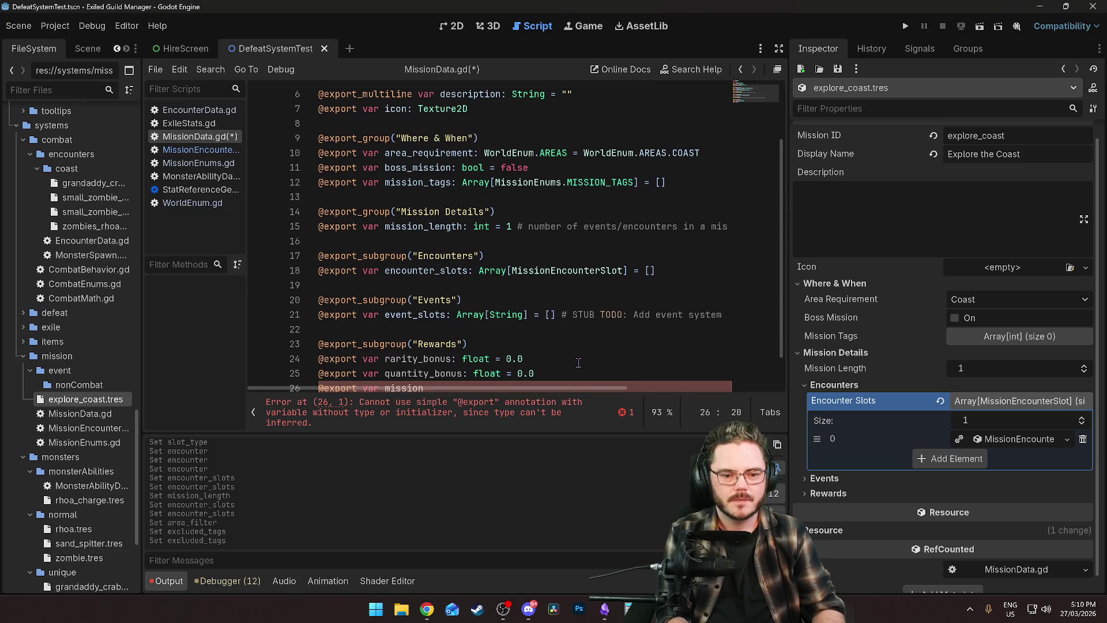
{"action": "type", "text": "_reward_slot "}
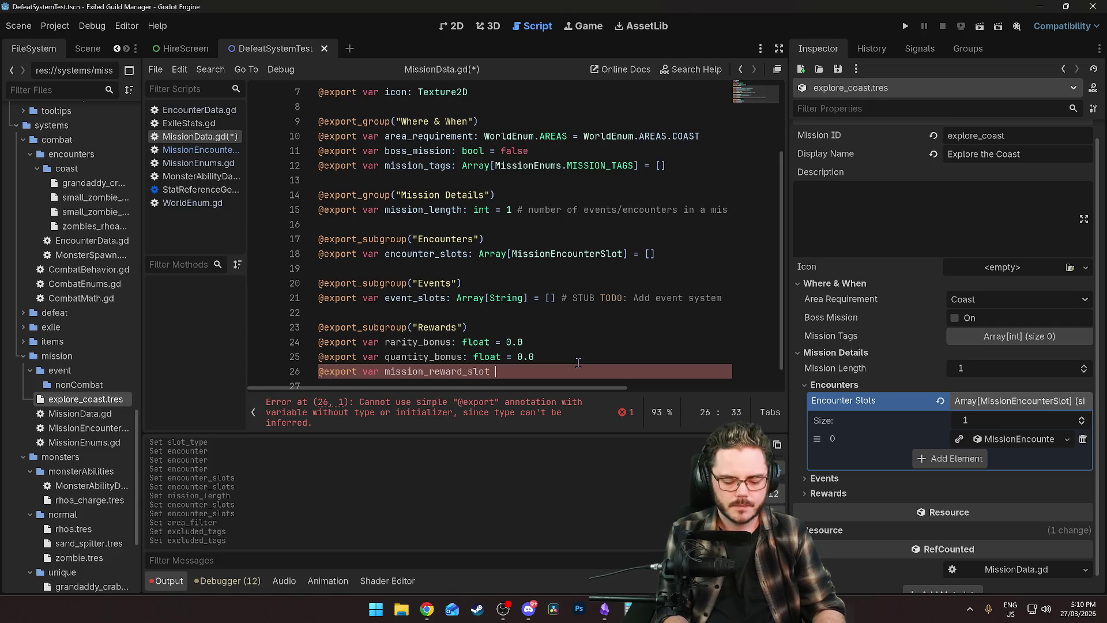
{"action": "type", "text": ": = "}
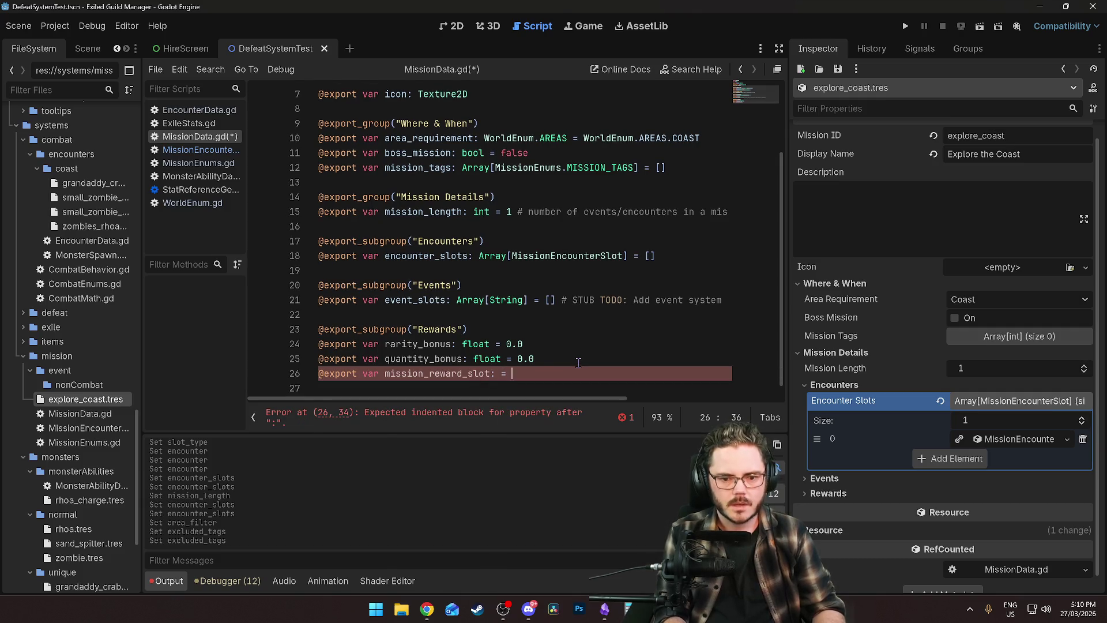
{"action": "type", "text": "Array"}
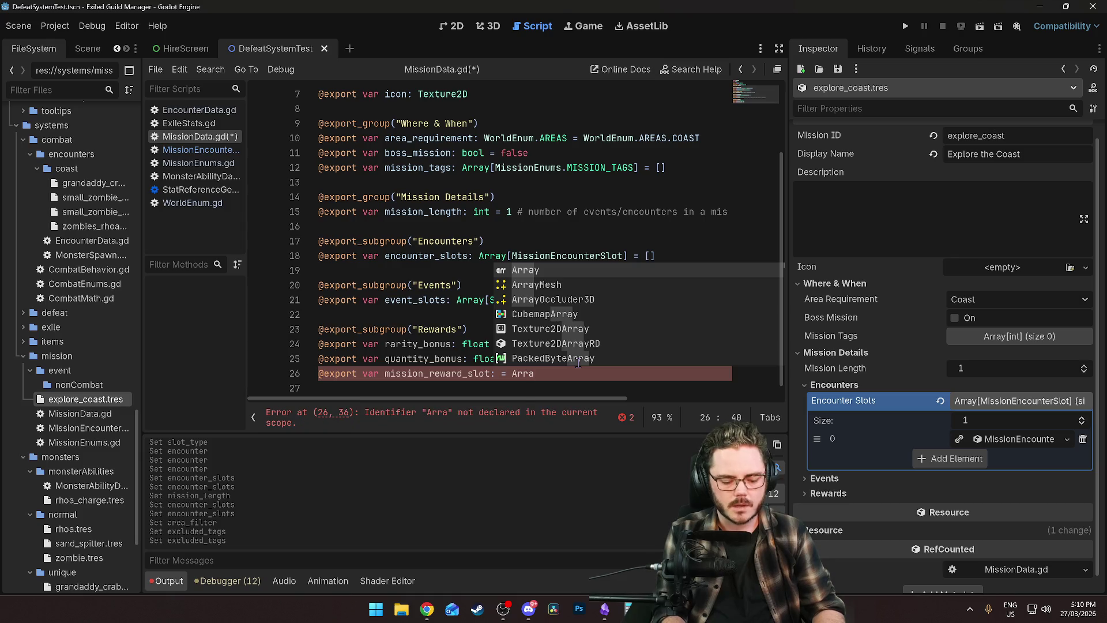
{"action": "type", "text": "[S"}
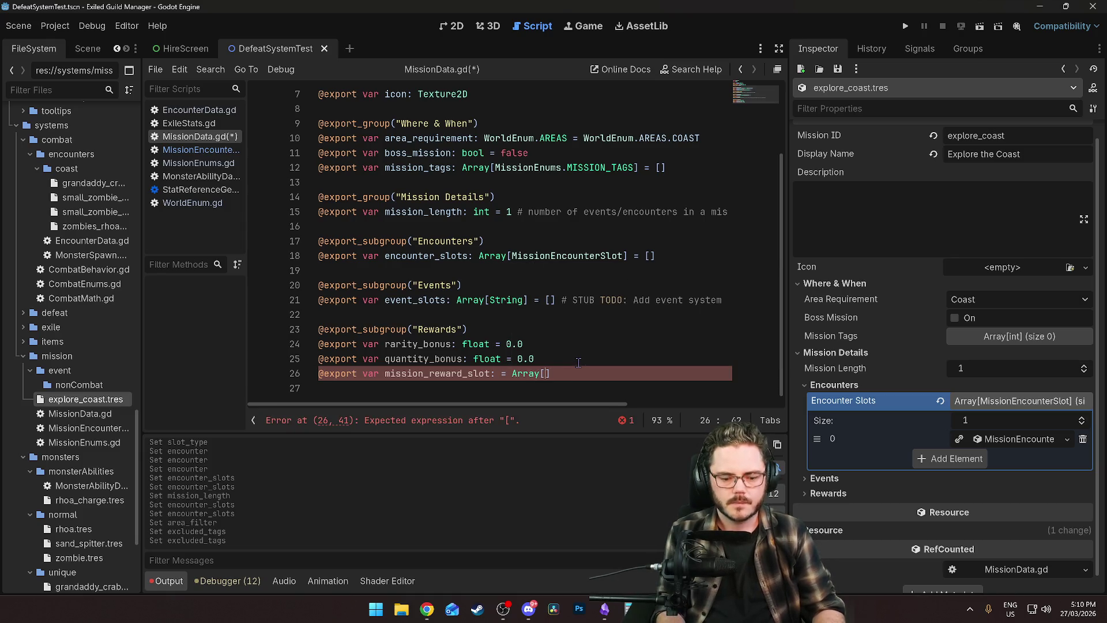
{"action": "type", "text": "tring] ="}
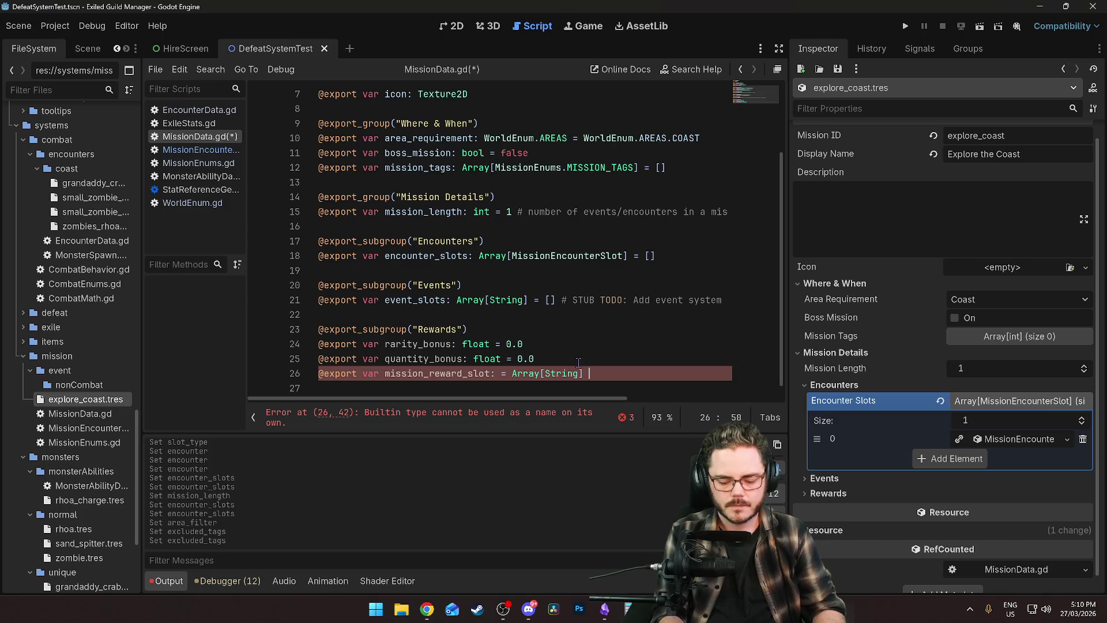
Default mission_reward_slot to [] and copy the '# STUB TODO:' marker from line 21 onto it
{"action": "key", "text": "Escape"}
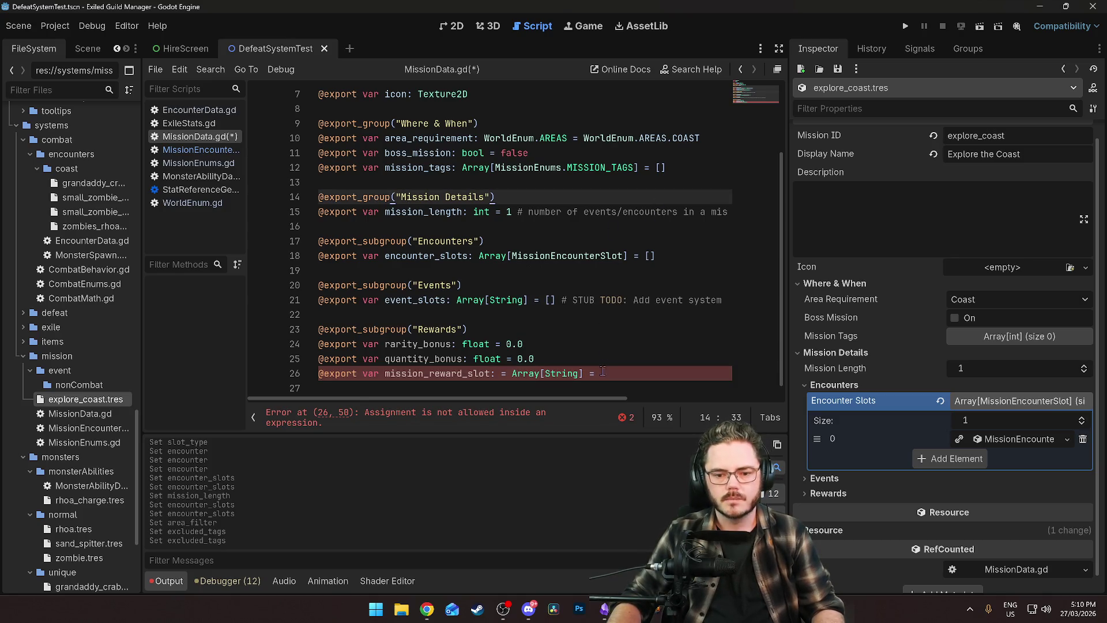
{"action": "type", "text": "[]"}
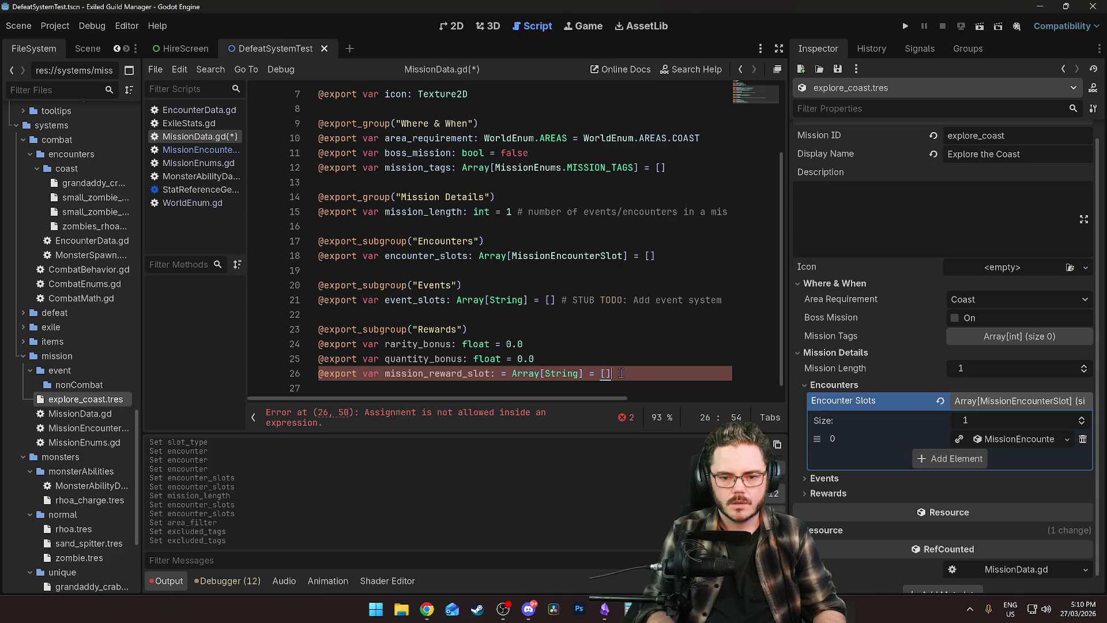
{"action": "key", "text": "Up"}
{"action": "key", "text": "Up"}
{"action": "key", "text": "Up"}
{"action": "key", "text": "Down"}
{"action": "key", "text": "Down"}
{"action": "key", "text": "Down"}
{"action": "key", "text": "ctrl+Left"}
{"action": "key", "text": "ctrl+Left"}
{"action": "key", "text": "ctrl+Left"}
{"action": "key", "text": "shift+ctrl+Right"}
{"action": "key", "text": "shift+ctrl+Right"}
{"action": "key", "text": "shift+ctrl+Right"}
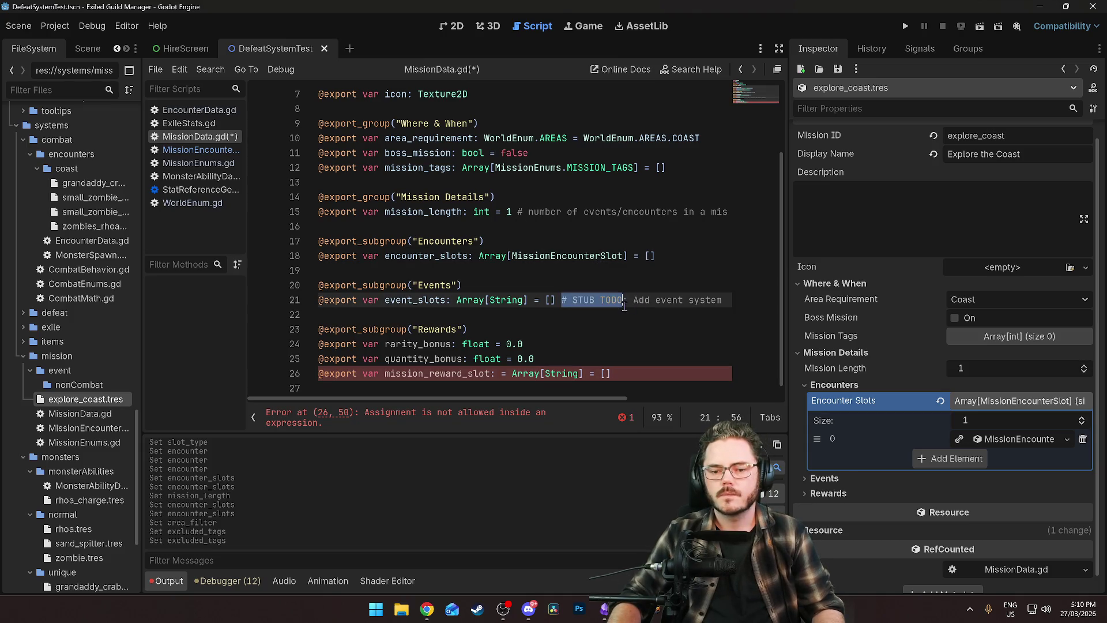
{"action": "key", "text": "ctrl+c"}
{"action": "key", "text": "Down"}
{"action": "key", "text": "Down"}
{"action": "key", "text": "Down"}
{"action": "key", "text": "End"}
{"action": "key", "text": "ctrl+v"}
Delete the stray '=' before Array on line 26
{"action": "key", "text": "Up"}
{"action": "key", "text": "Up"}
{"action": "key", "text": "Up"}
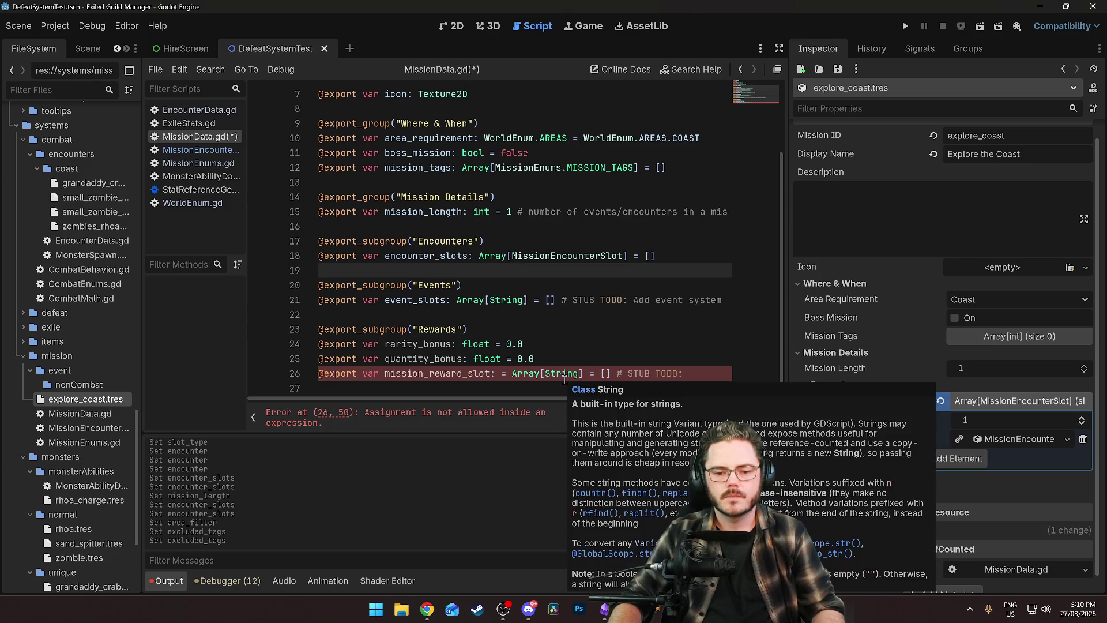
{"action": "left_click", "coordinate": [504, 374]}
{"action": "key", "text": "BackSpace"}
{"action": "key", "text": "BackSpace"}
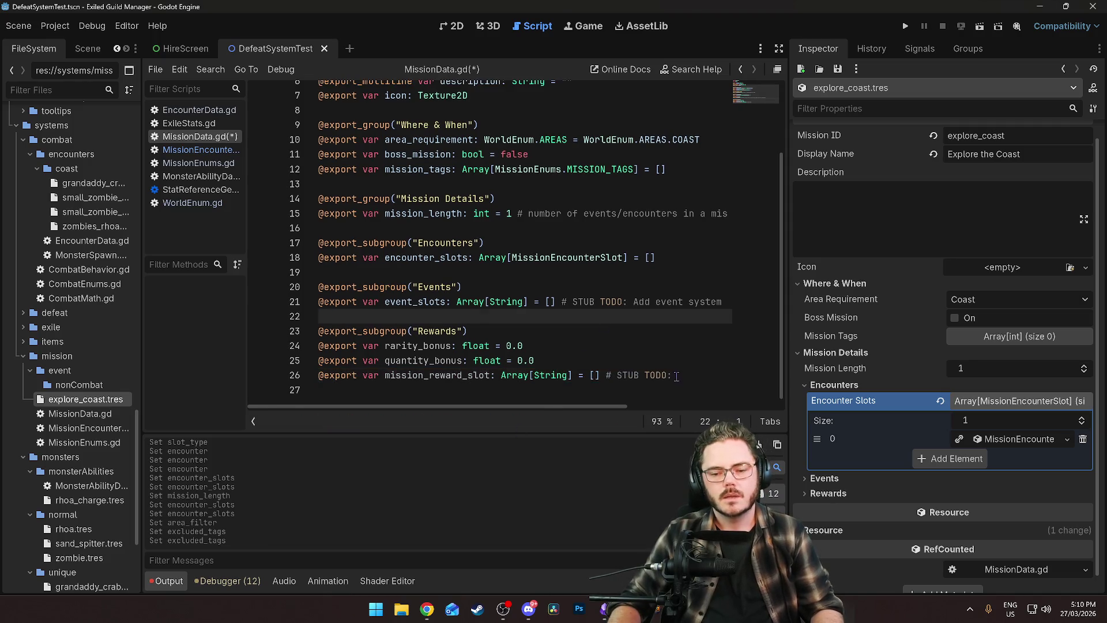
{"action": "key", "text": "End"}
Write the TODO text 'Add mission rewards system and resources' after the marker
{"action": "type", "text": "Add mission rewar"}
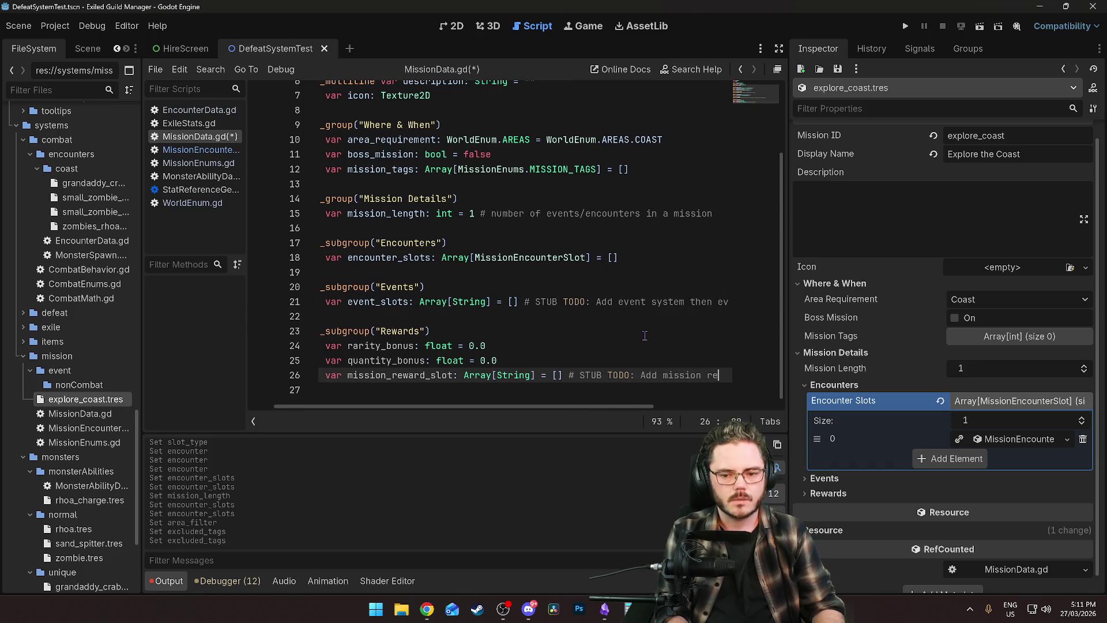
{"action": "type", "text": "ds system and"}
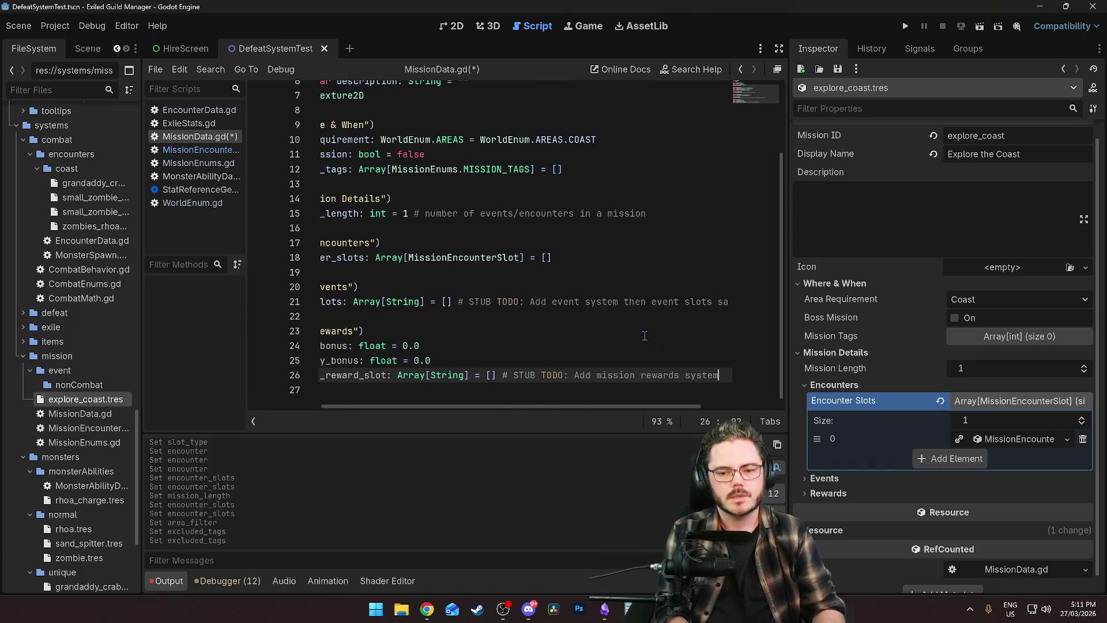
{"action": "type", "text": " slot"}
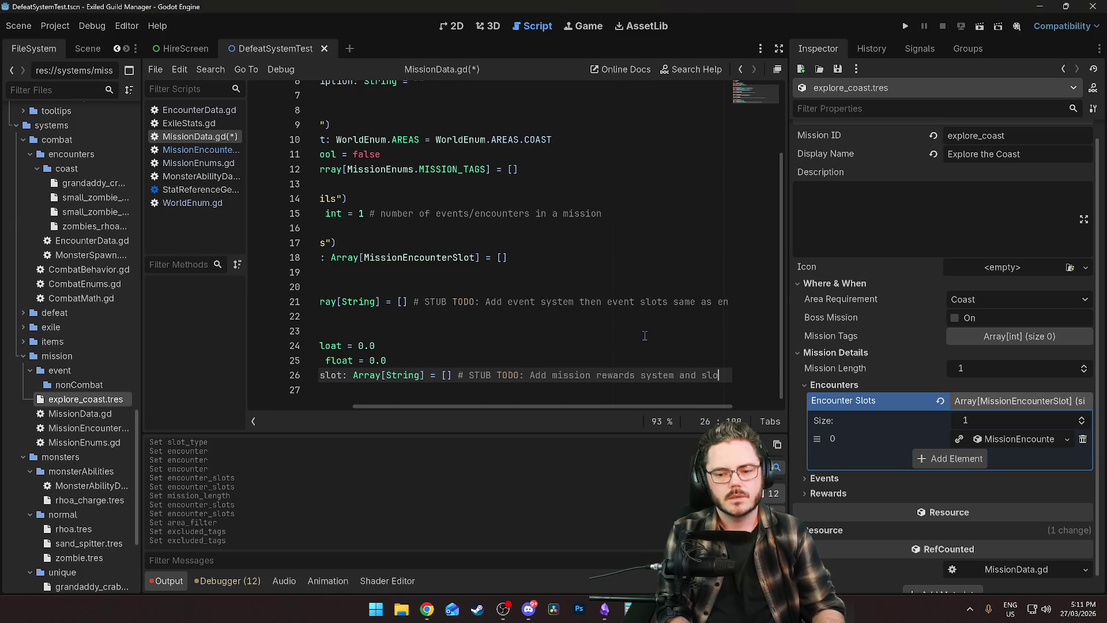
{"action": "type", "text": " resource for "}
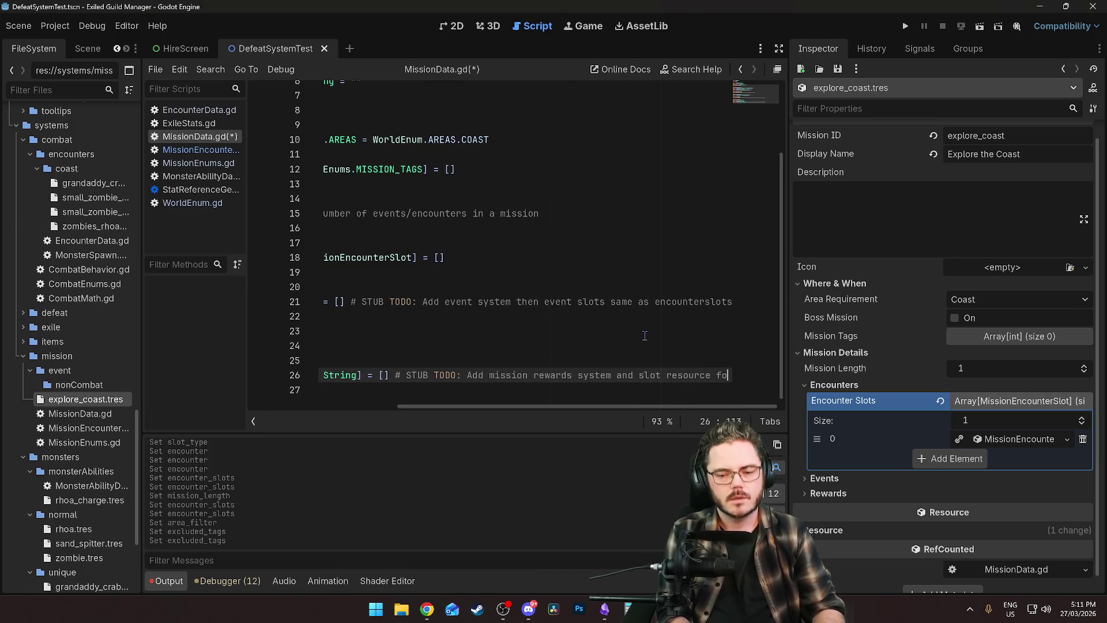
{"action": "type", "text": "it"}
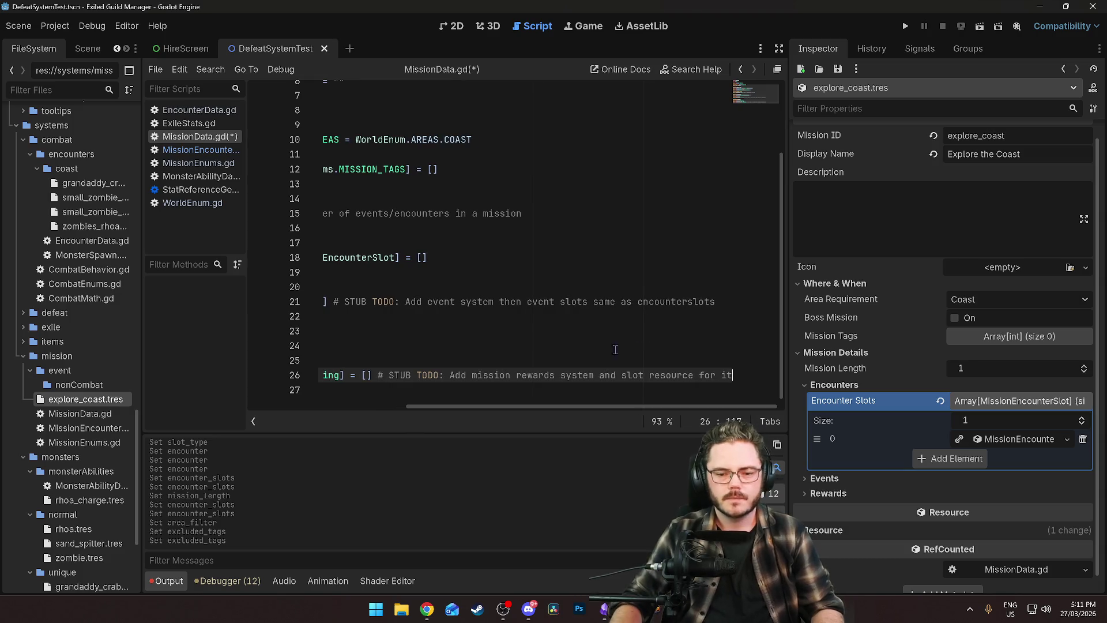
{"action": "mouse_move", "coordinate": [566, 409]}
{"action": "left_mouse_down"}
{"action": "mouse_move", "coordinate": [333, 408]}
{"action": "mouse_move", "coordinate": [687, 400]}
{"action": "mouse_move", "coordinate": [623, 375]}
{"action": "left_mouse_up"}
{"action": "key", "text": "BackSpace"}
{"action": "key", "text": "BackSpace"}
{"action": "key", "text": "BackSpace"}
{"action": "key", "text": "BackSpace"}
{"action": "type", "text": "ab"}
{"action": "key", "text": "BackSpace"}
{"action": "type", "text": "nd resources"}
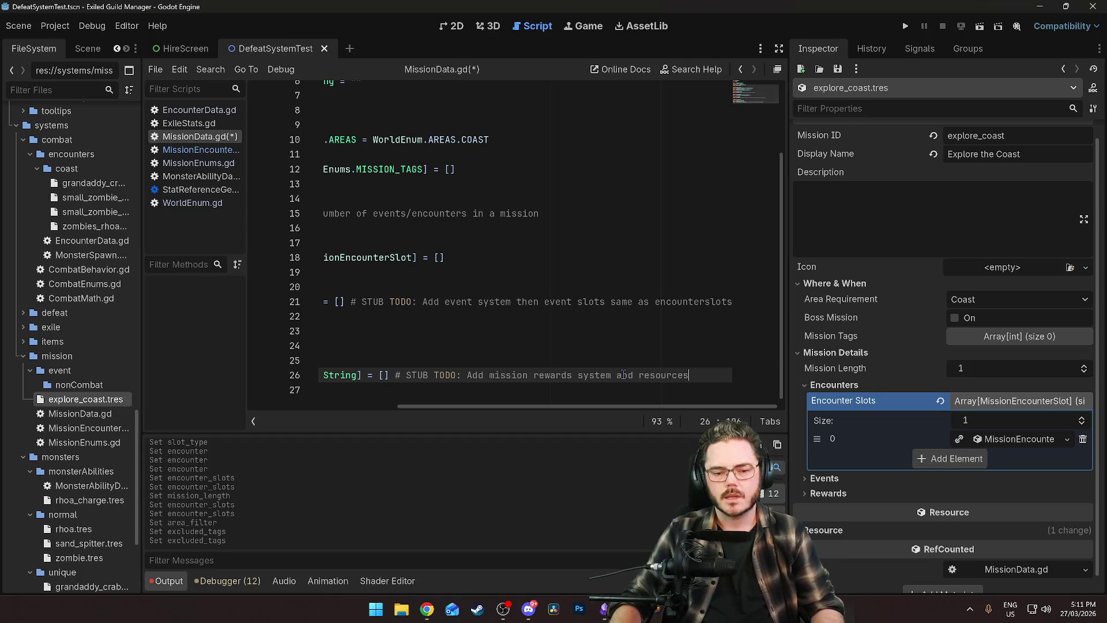
{"action": "left_click_drag", "start_coordinate": [583, 410], "coordinate": [406, 417]}
Rename mission_reward_slot to mission_rewards and save MissionData.gd
{"action": "left_click", "coordinate": [468, 360]}
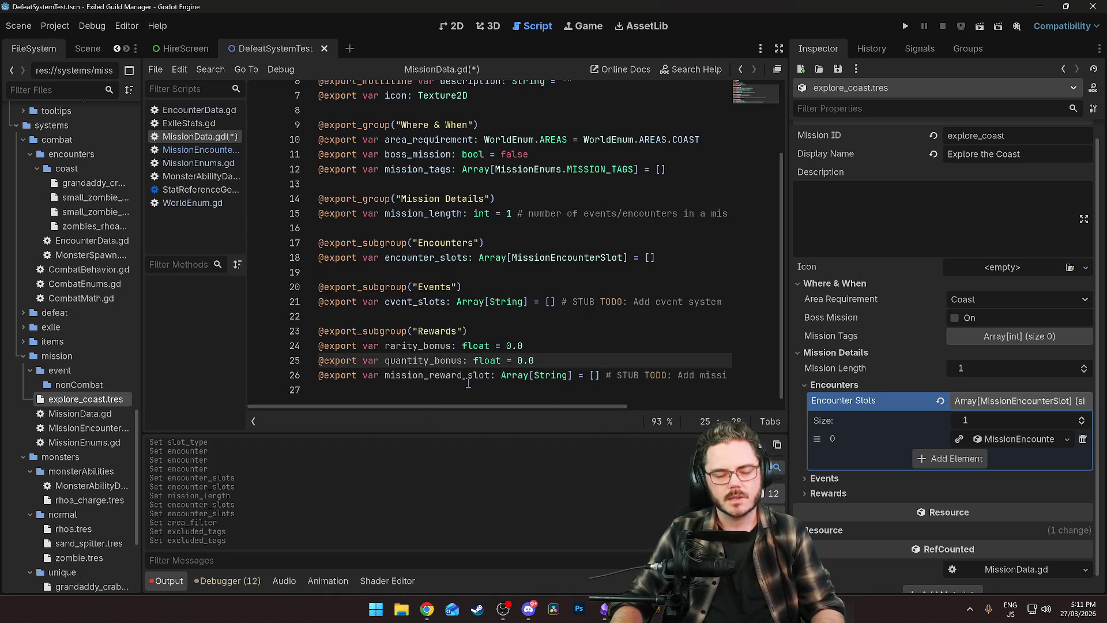
{"action": "left_click", "coordinate": [490, 375]}
{"action": "left_click_drag", "start_coordinate": [490, 376], "coordinate": [461, 376]}
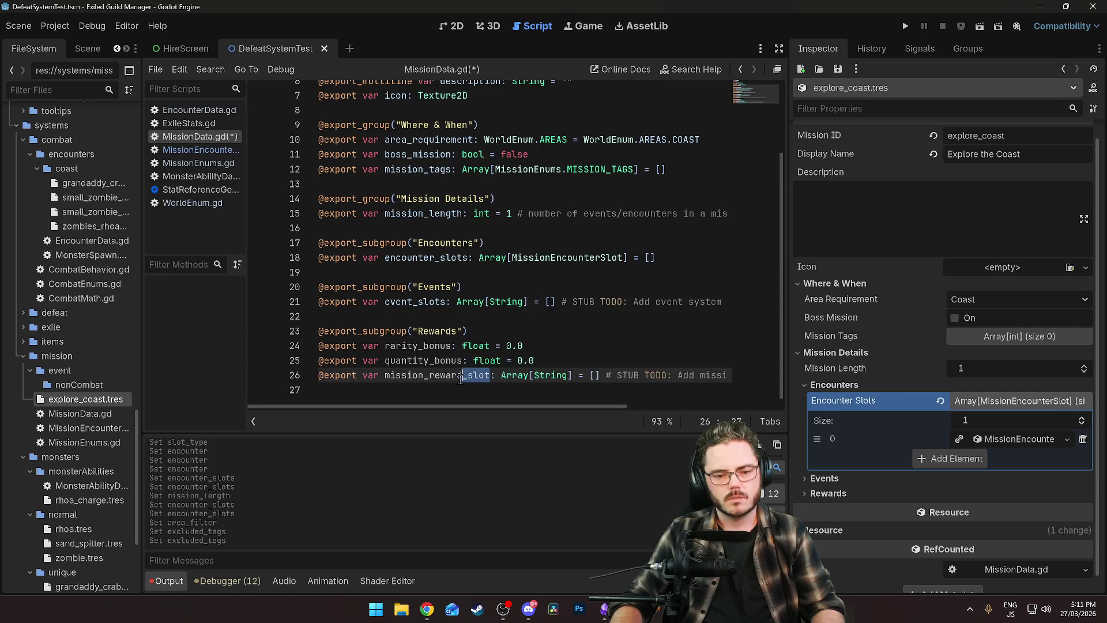
{"action": "type", "text": "s"}
{"action": "left_click", "coordinate": [569, 326]}
{"action": "left_click", "coordinate": [434, 286]}
{"action": "key", "text": "ctrl+s"}
{"action": "scroll", "coordinate": [538, 407], "scroll_direction": "right", "scroll_amount": 1}
{"action": "scroll", "coordinate": [541, 411], "scroll_direction": "left", "scroll_amount": 1}
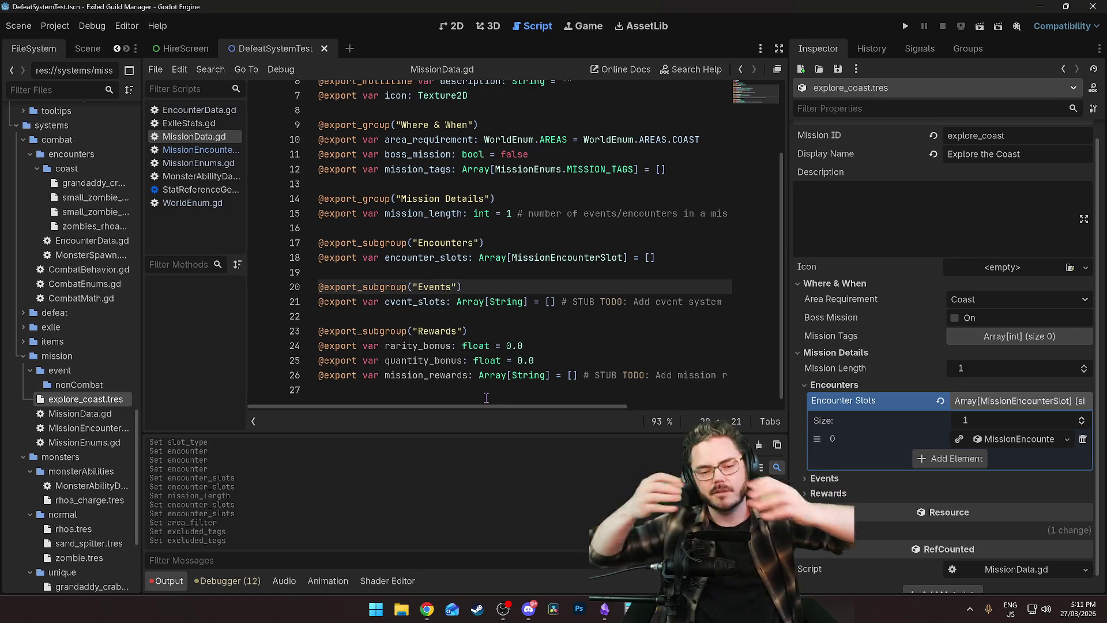
{"action": "left_click", "coordinate": [603, 315]}
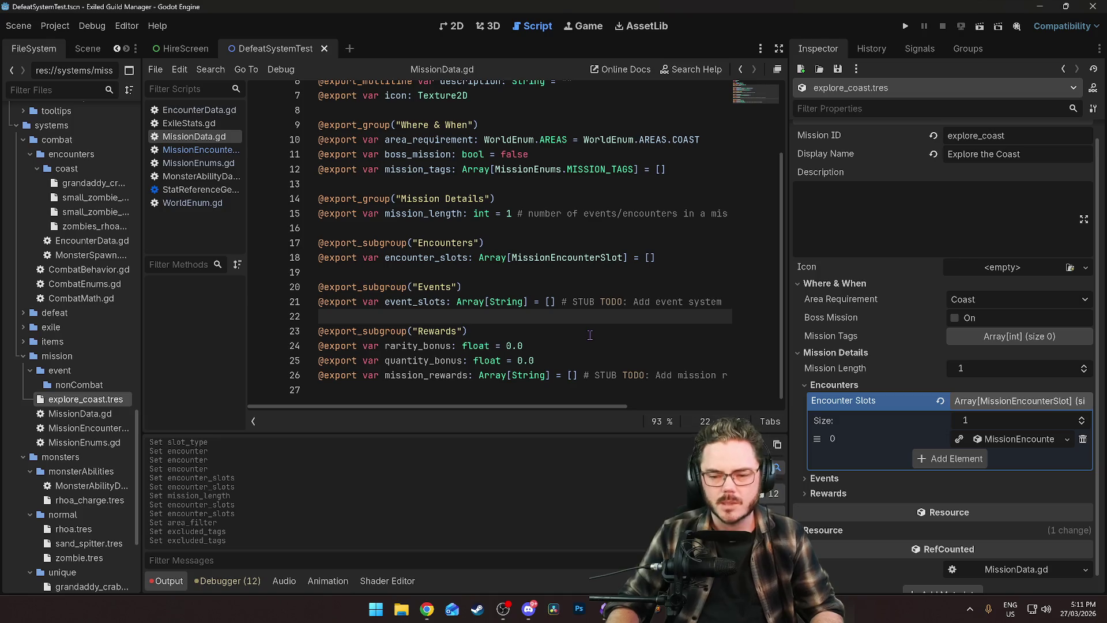
{"action": "left_click", "coordinate": [590, 334]}
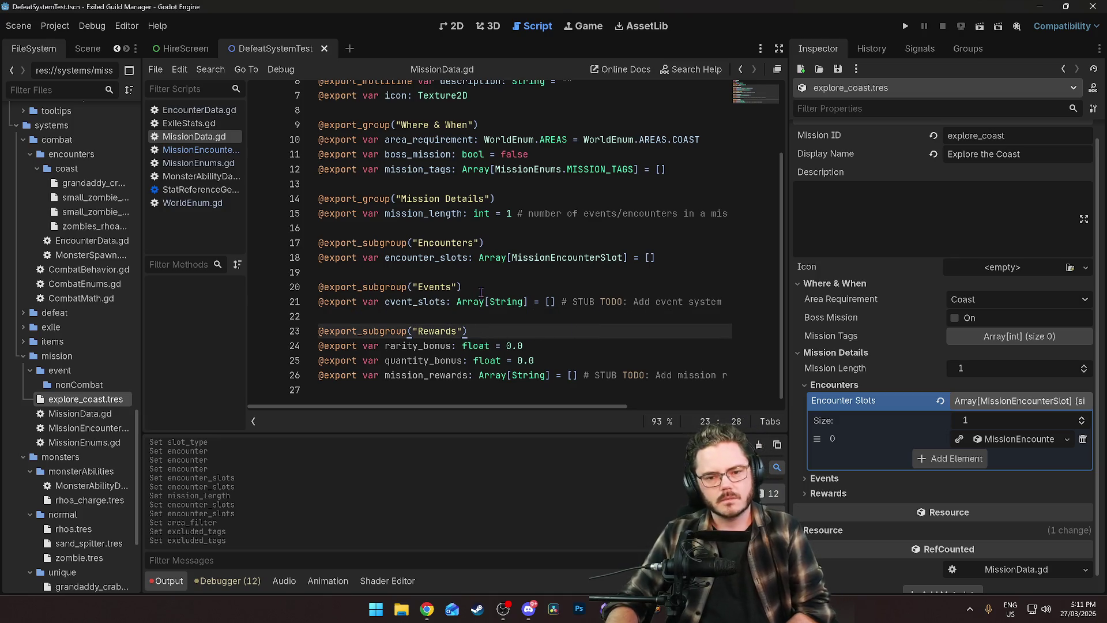
{"action": "mouse_move", "coordinate": [486, 255]}
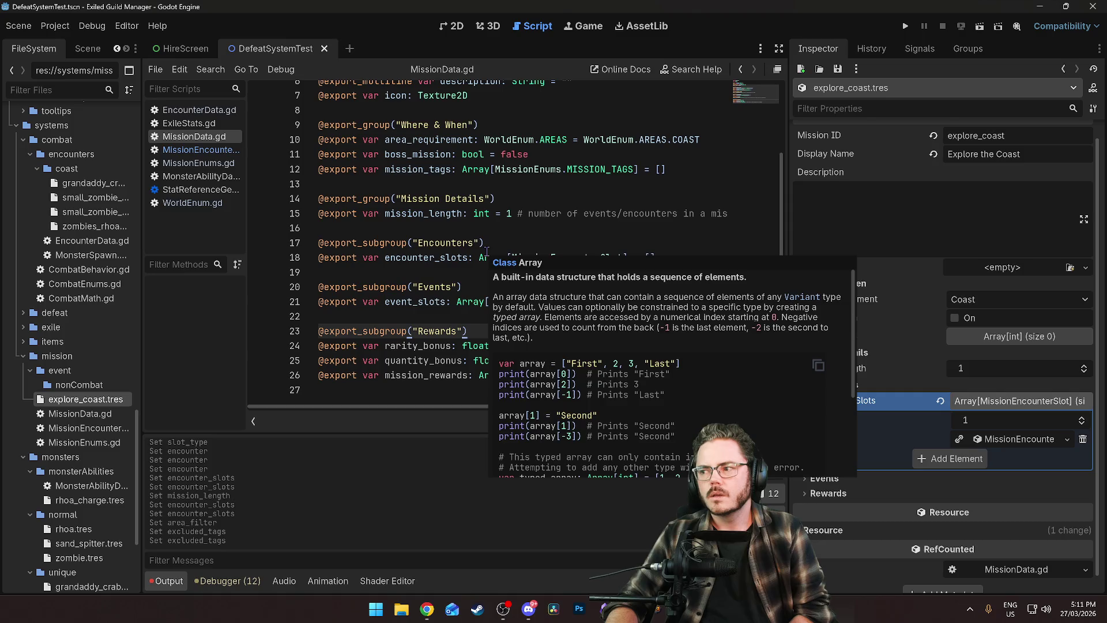
{"action": "mouse_move", "coordinate": [564, 174]}
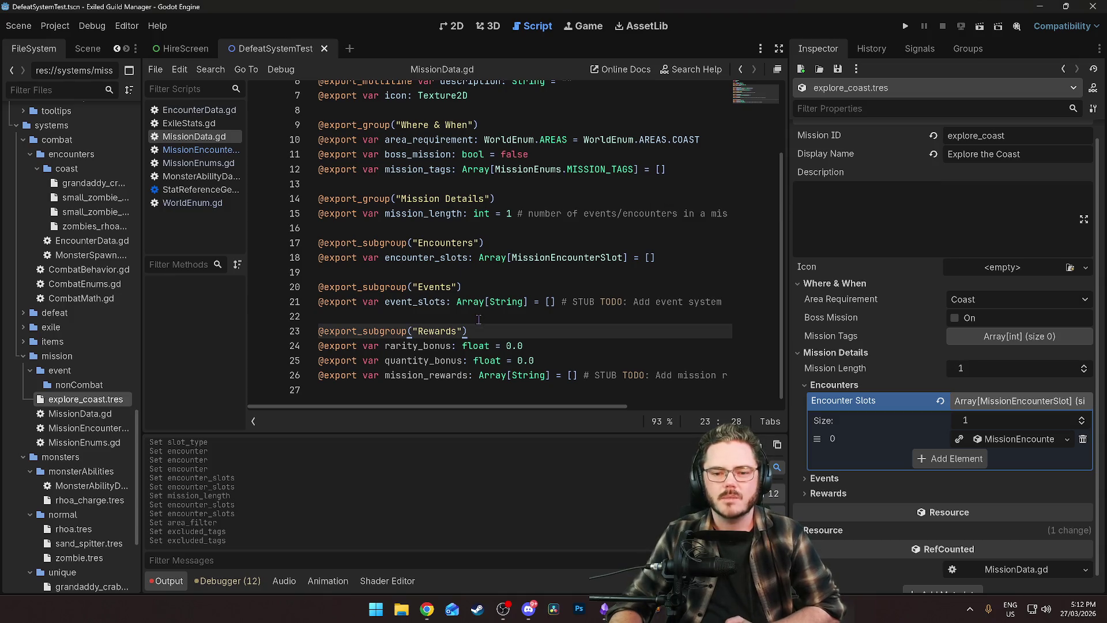
{"action": "left_click", "coordinate": [492, 282]}
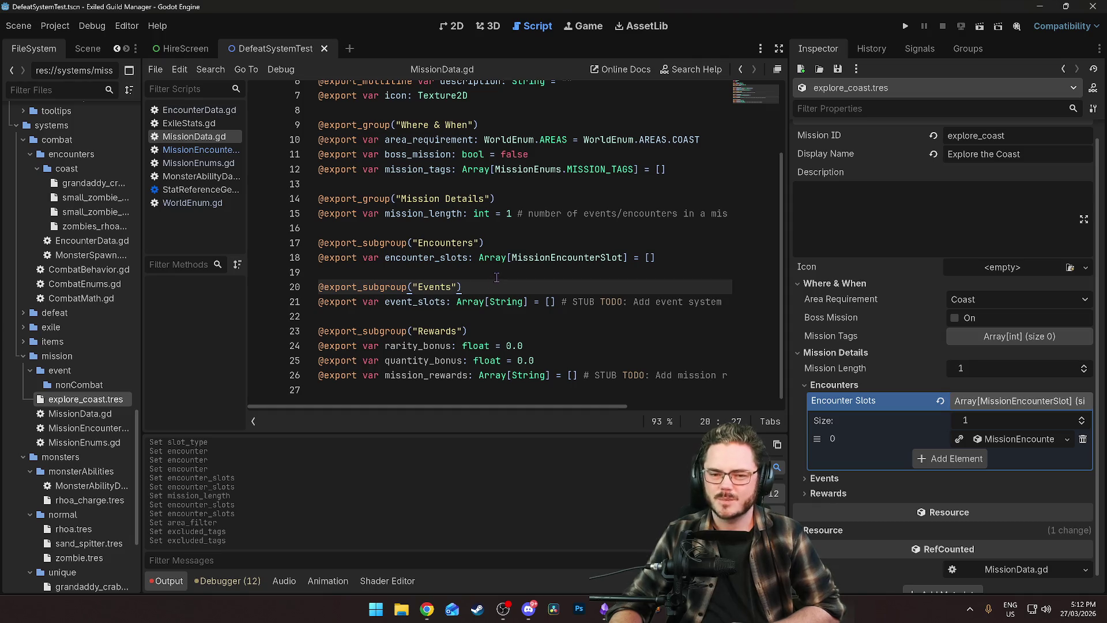
{"action": "left_click", "coordinate": [492, 275]}
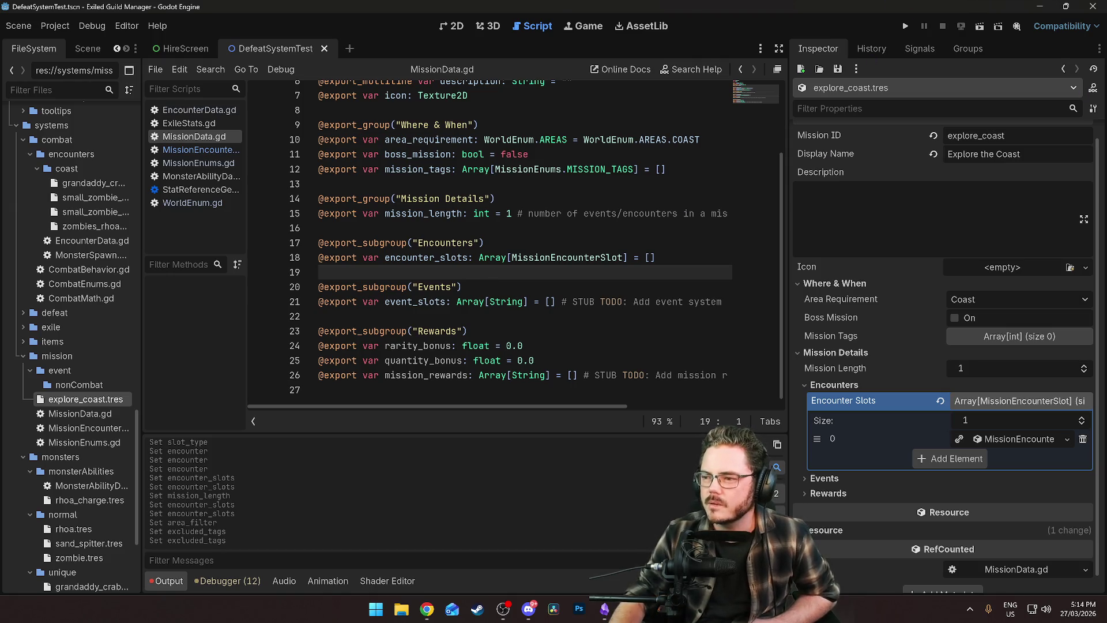
{"action": "key", "text": "alt+Tab"}
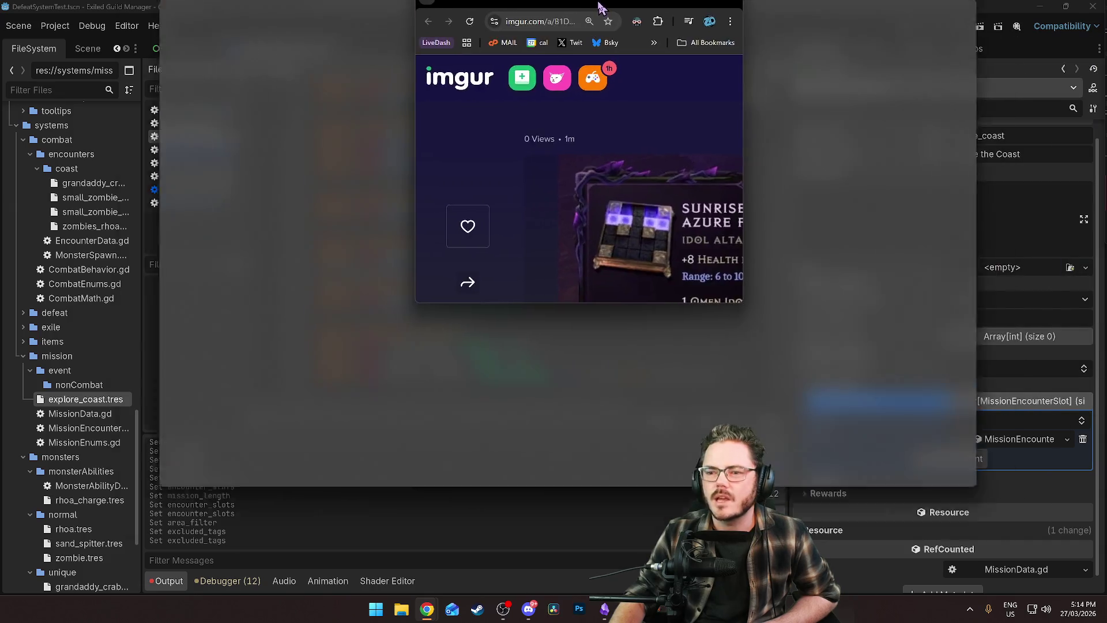
{"action": "double_click", "coordinate": [595, 7]}
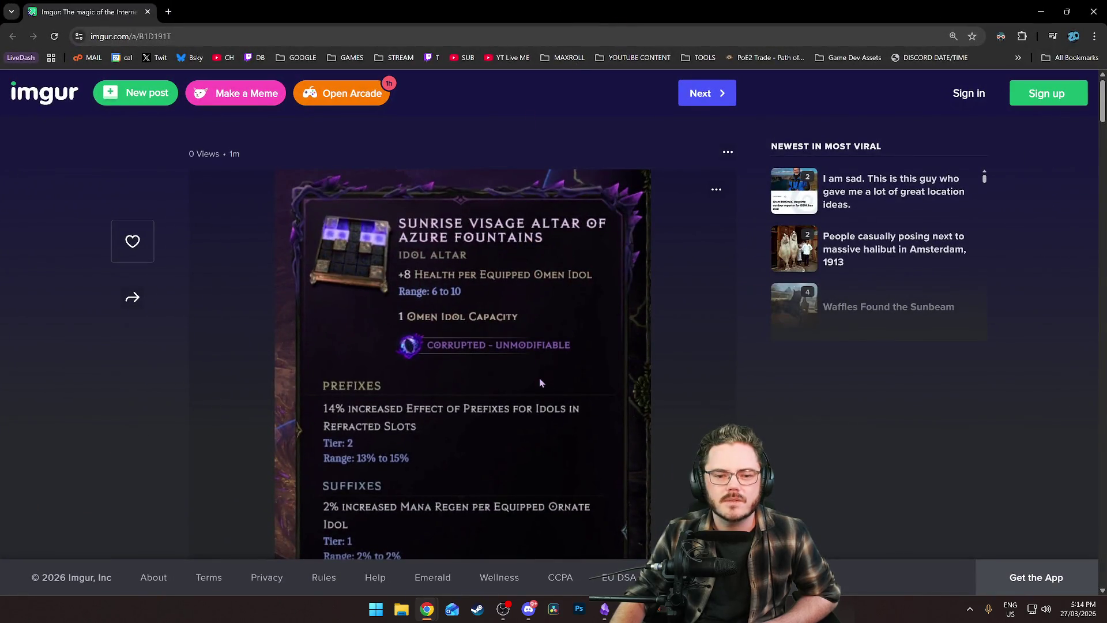
{"action": "scroll", "coordinate": [537, 376], "scroll_direction": "down", "scroll_amount": 3}
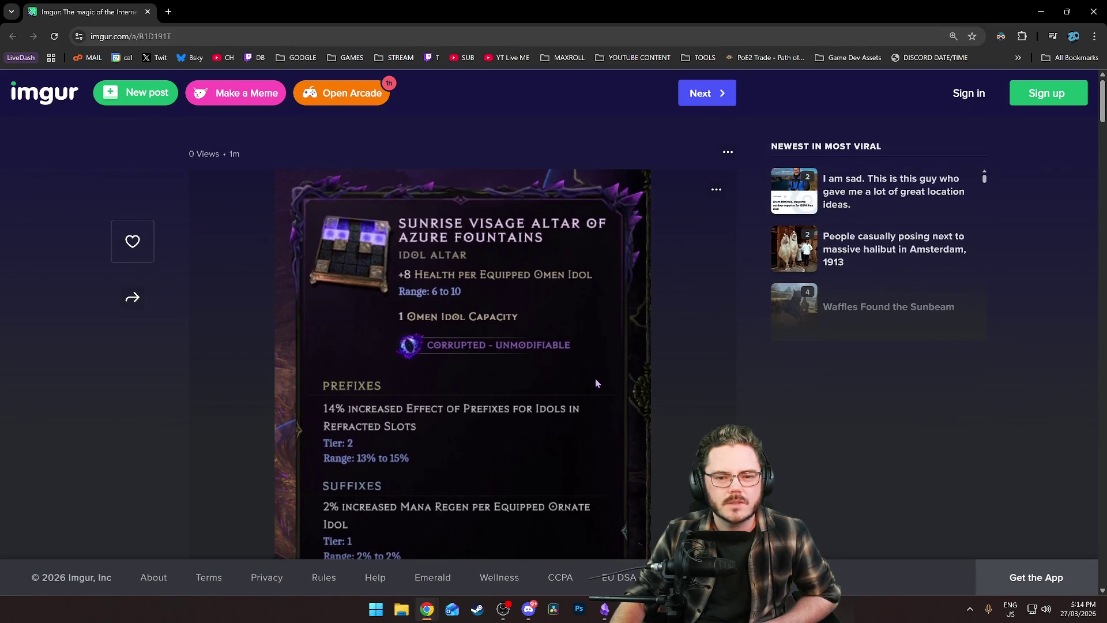
{"action": "scroll", "coordinate": [595, 378], "scroll_direction": "down", "scroll_amount": 4}
{"action": "scroll", "coordinate": [595, 378], "scroll_direction": "up", "scroll_amount": 2}
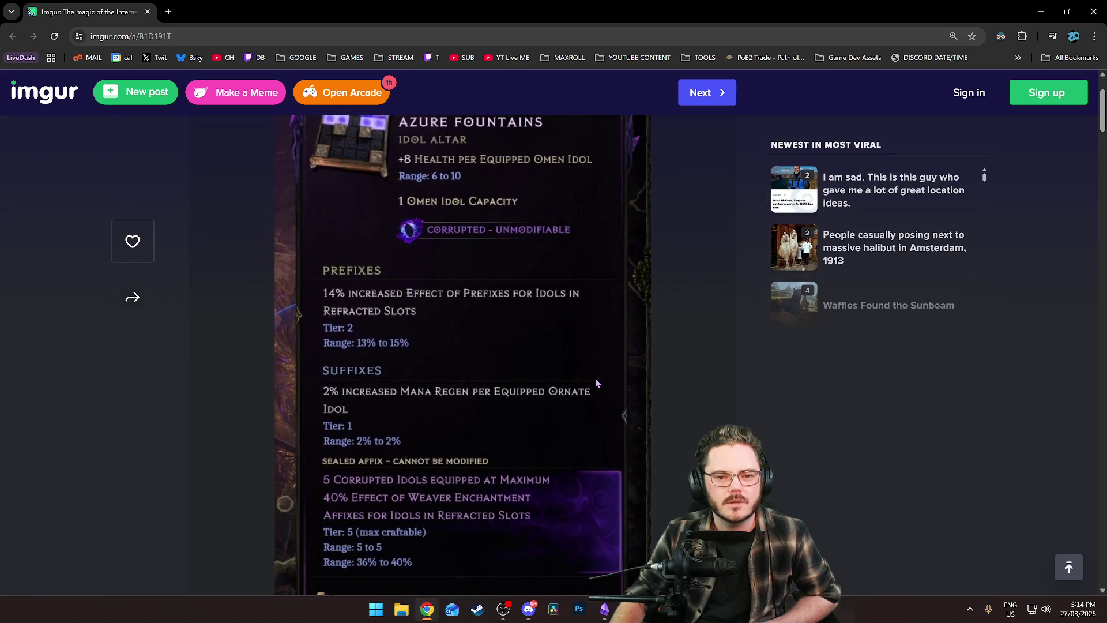
{"action": "scroll", "coordinate": [597, 383], "scroll_direction": "up", "scroll_amount": 2}
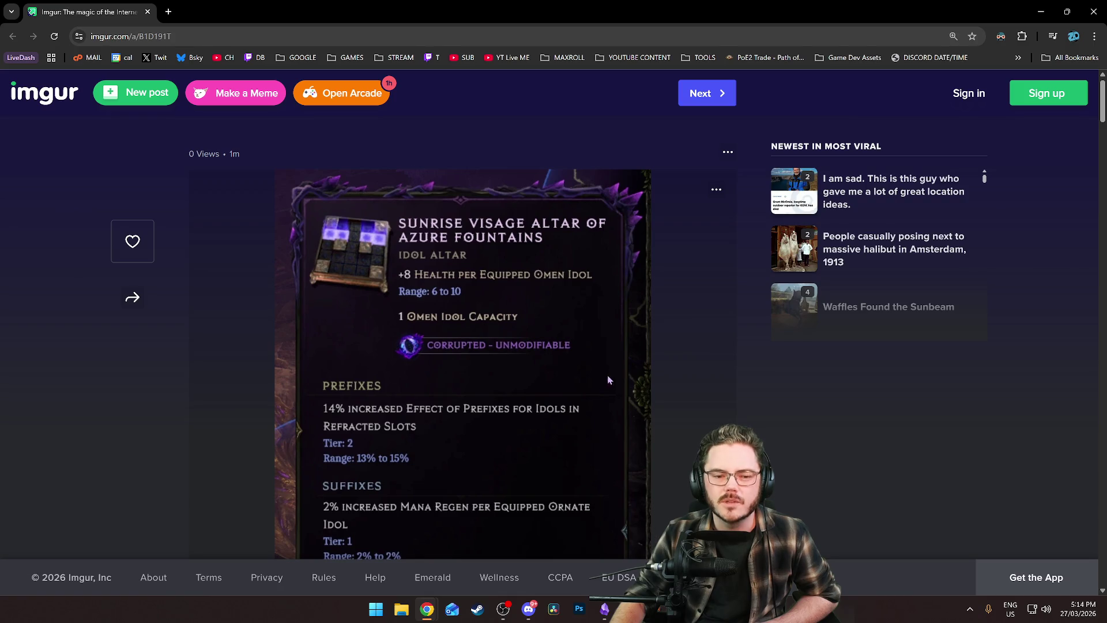
{"action": "scroll", "coordinate": [622, 374], "scroll_direction": "down", "scroll_amount": 3}
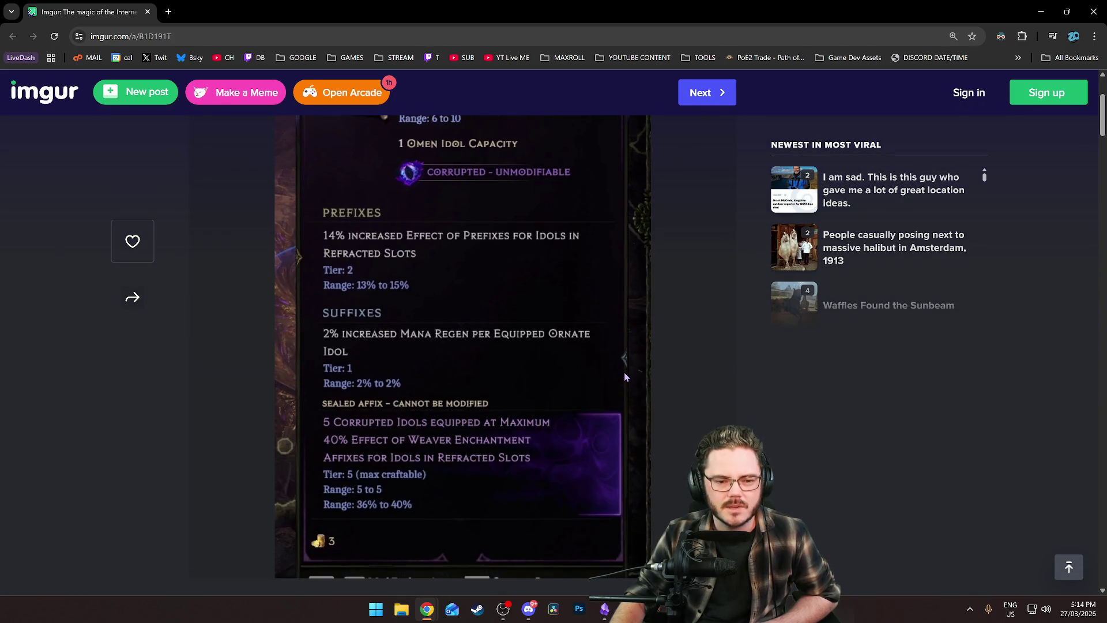
{"action": "scroll", "coordinate": [586, 346], "scroll_direction": "down", "scroll_amount": 3}
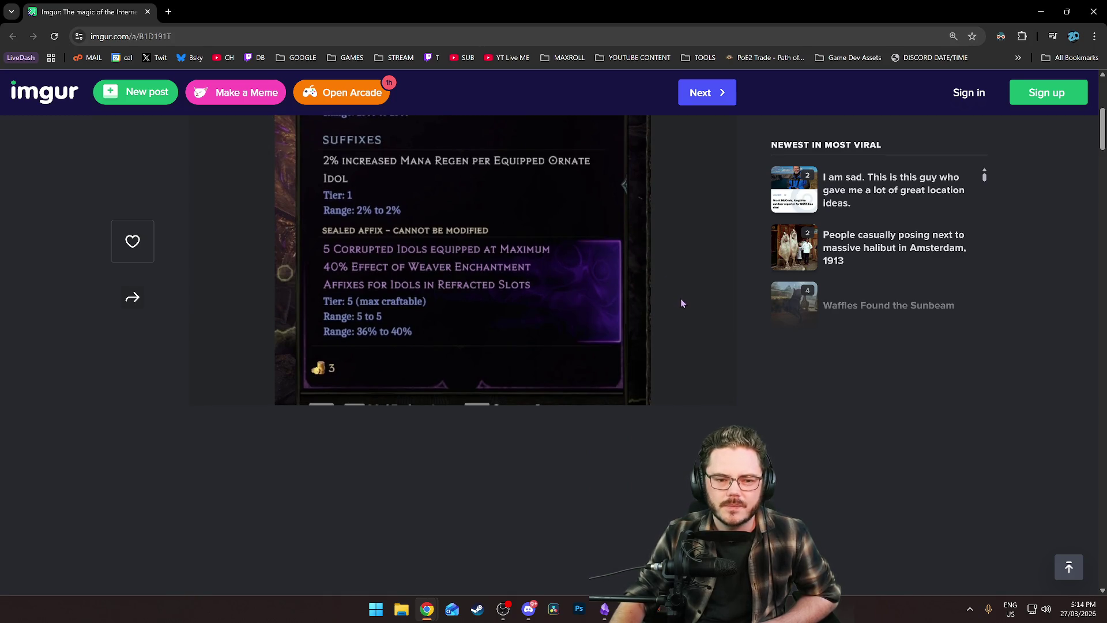
{"action": "scroll", "coordinate": [681, 298], "scroll_direction": "up", "scroll_amount": 6}
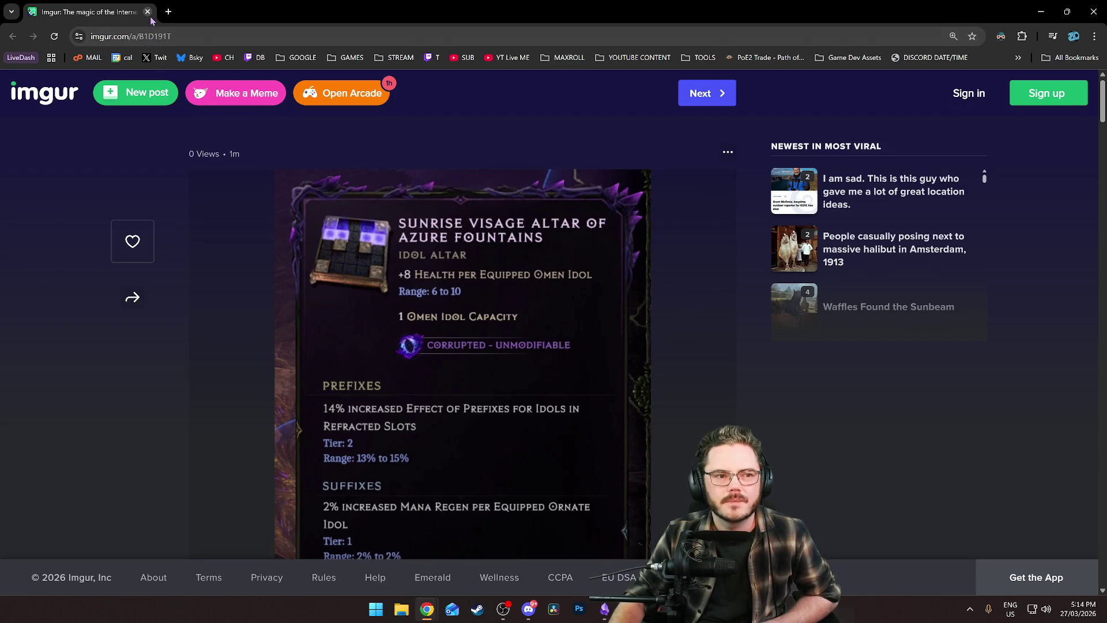
{"action": "key", "text": "alt+Tab"}
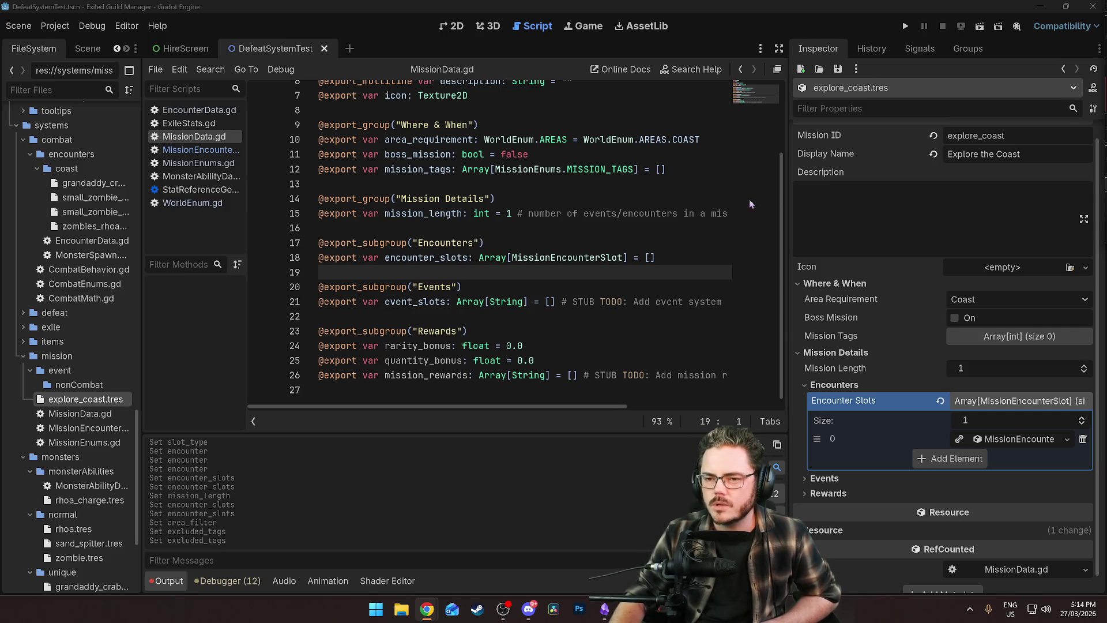
{"action": "scroll", "coordinate": [720, 214], "scroll_direction": "up", "scroll_amount": 2}
{"action": "scroll", "coordinate": [720, 214], "scroll_direction": "down", "scroll_amount": 2}
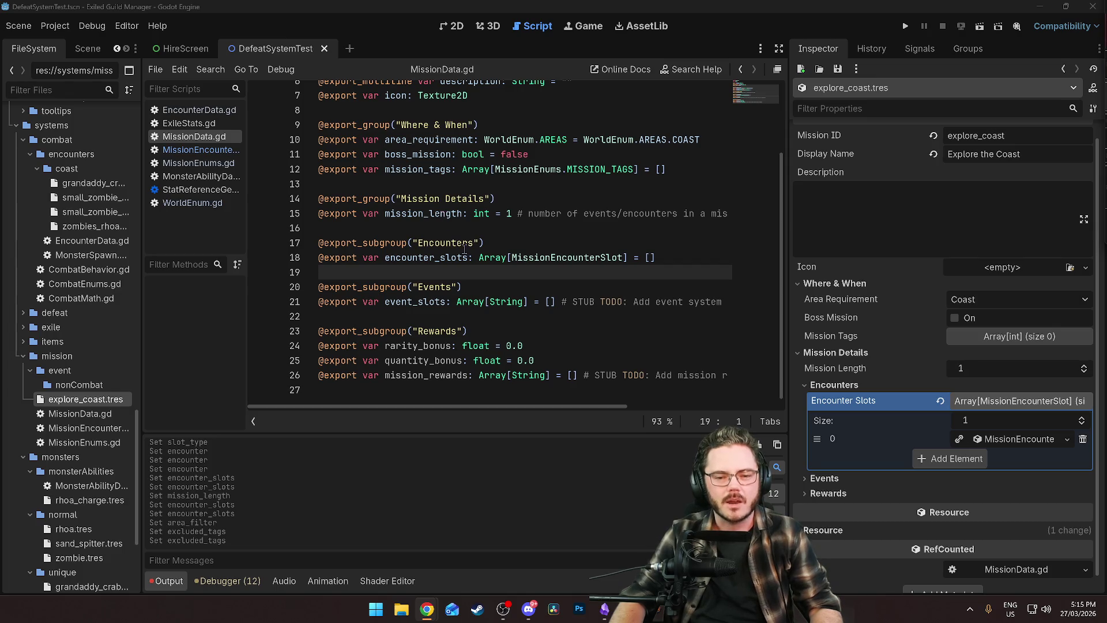
{"action": "mouse_move", "coordinate": [496, 258]}
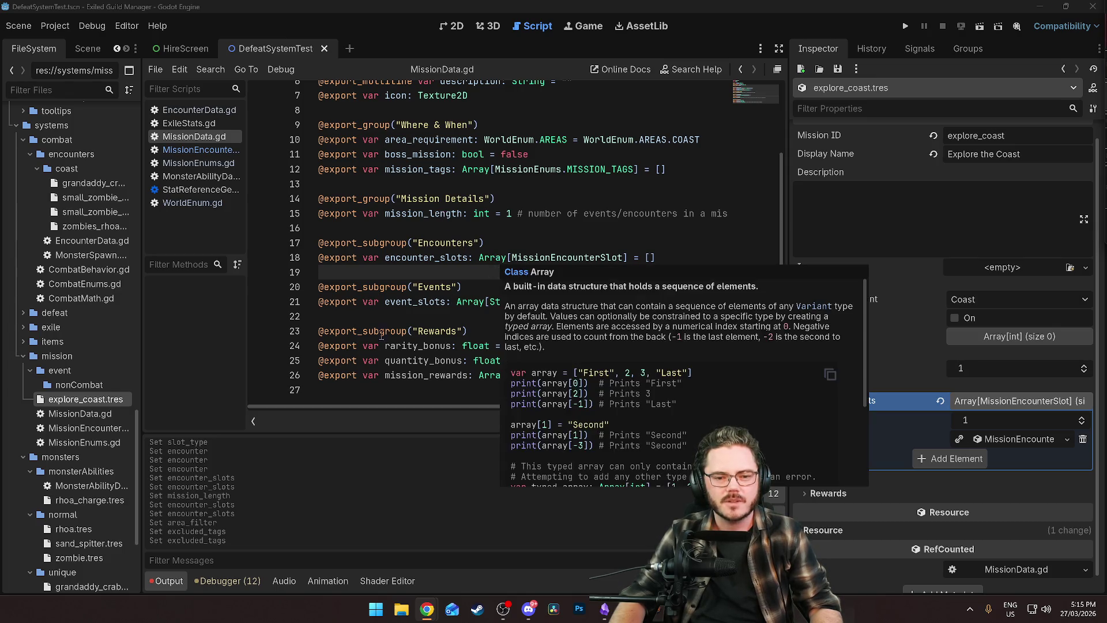
{"action": "left_click", "coordinate": [440, 286]}
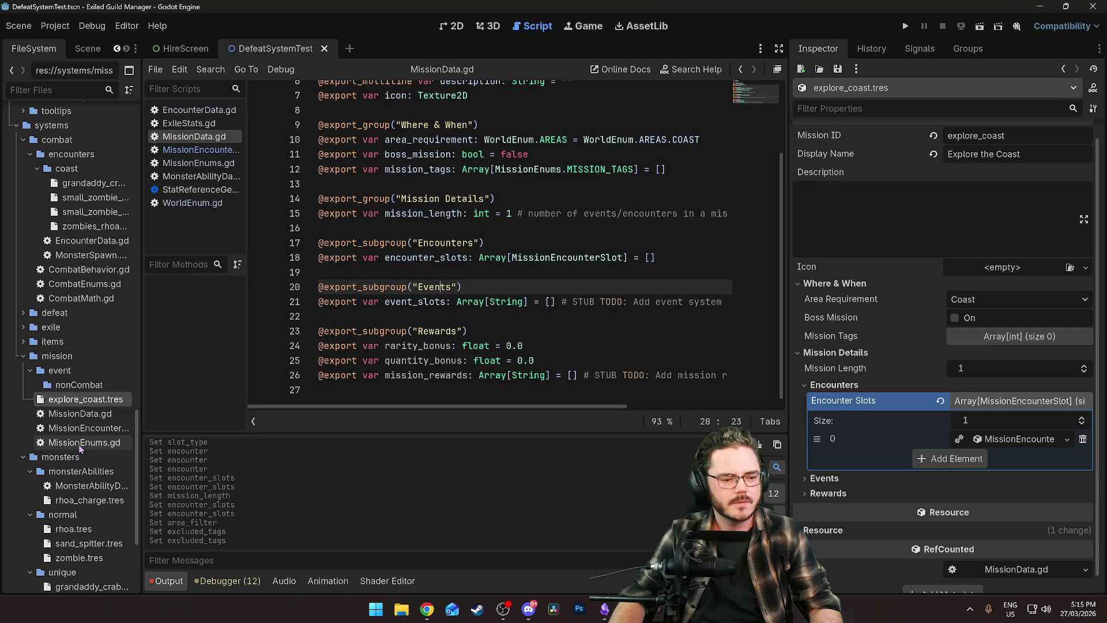
{"action": "scroll", "coordinate": [94, 517], "scroll_direction": "down", "scroll_amount": 5}
Filter the FileSystem dock by 'slot' and open MissionEncounterSlot.gd
{"action": "left_click", "coordinate": [53, 90]}
{"action": "type", "text": "slot"}
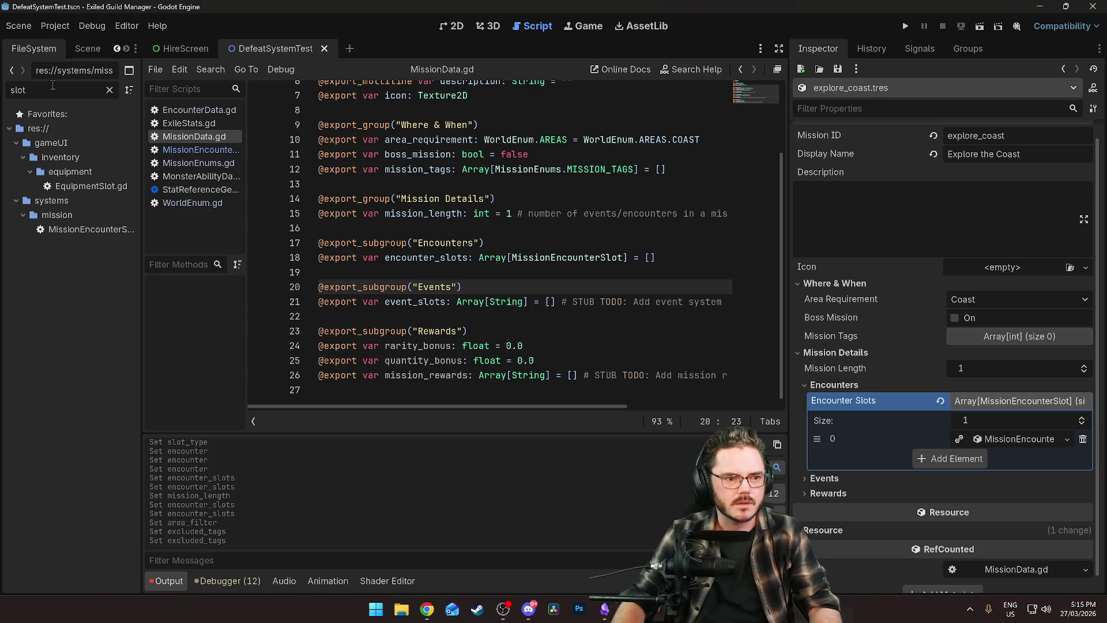
{"action": "double_click", "coordinate": [87, 228]}
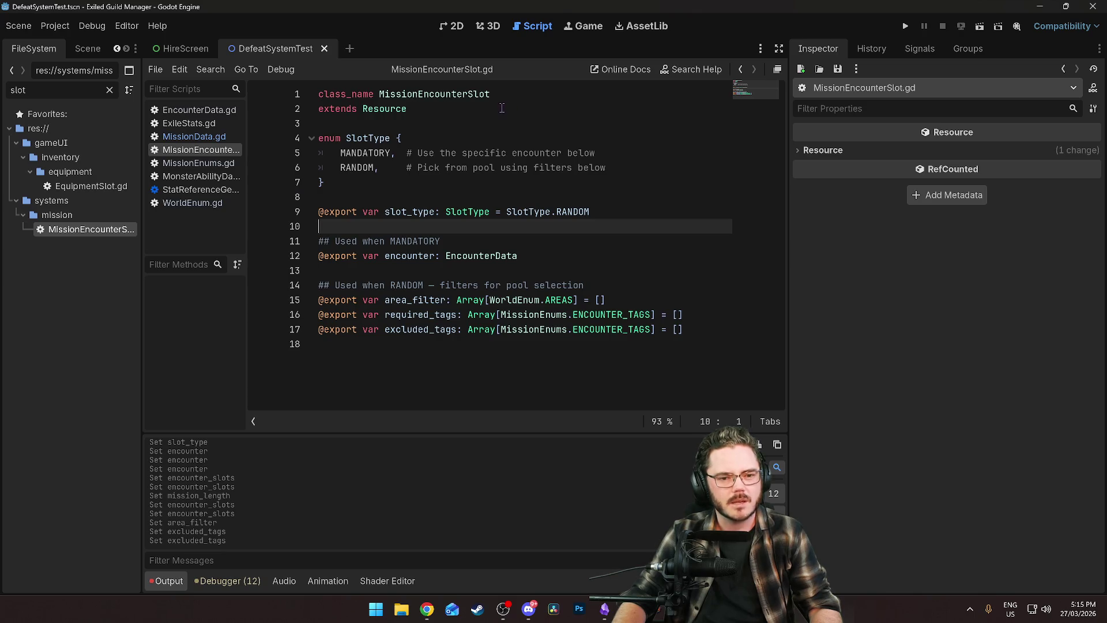
Select the word Encounter in the class_name on line 1
{"action": "left_click", "coordinate": [469, 94]}
{"action": "mouse_move", "coordinate": [468, 94]}
{"action": "left_mouse_down"}
{"action": "mouse_move", "coordinate": [427, 109]}
{"action": "mouse_move", "coordinate": [417, 94]}
{"action": "left_mouse_up"}
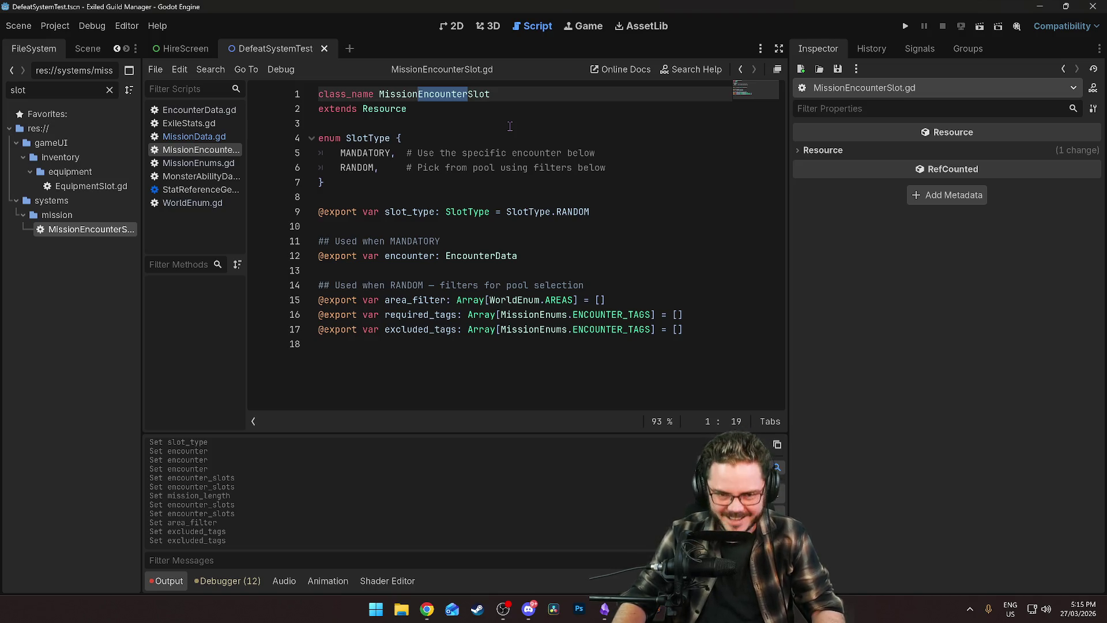
{"action": "left_click", "coordinate": [510, 125]}
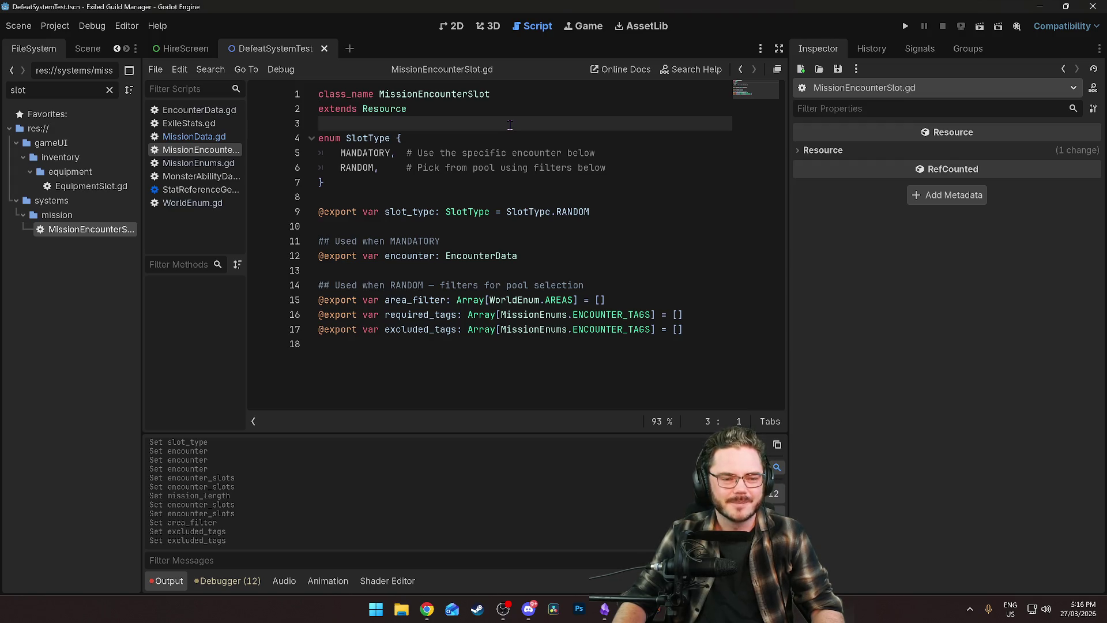
{"action": "left_click_drag", "start_coordinate": [467, 94], "coordinate": [419, 95]}
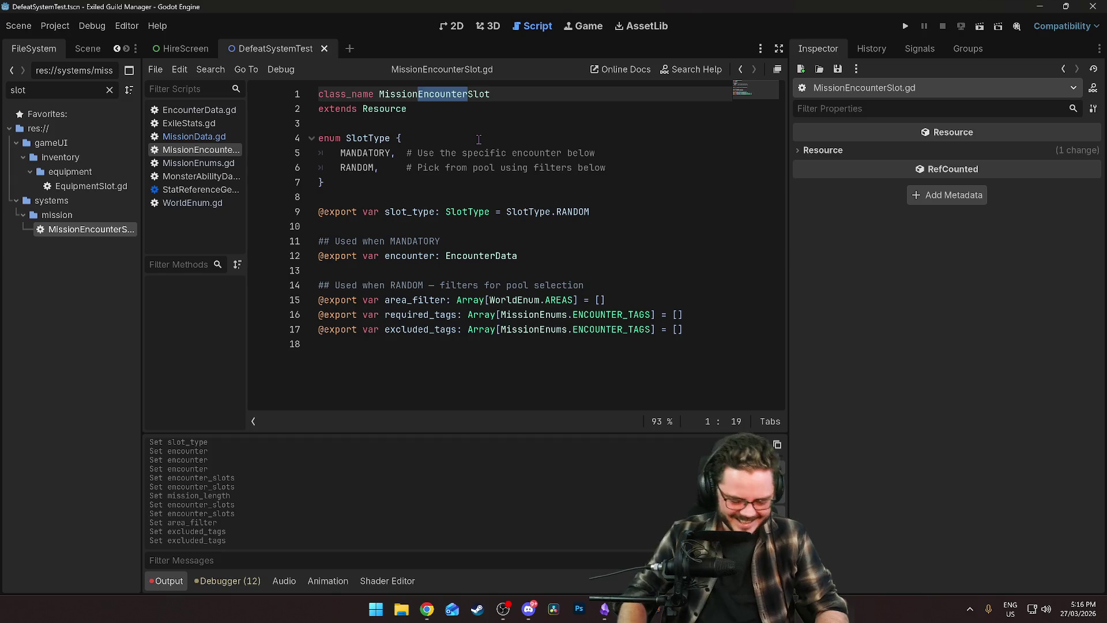
Replace Encounter with Conundrums so the class reads MissionConundrumsSlot
{"action": "type", "text": "Cond"}
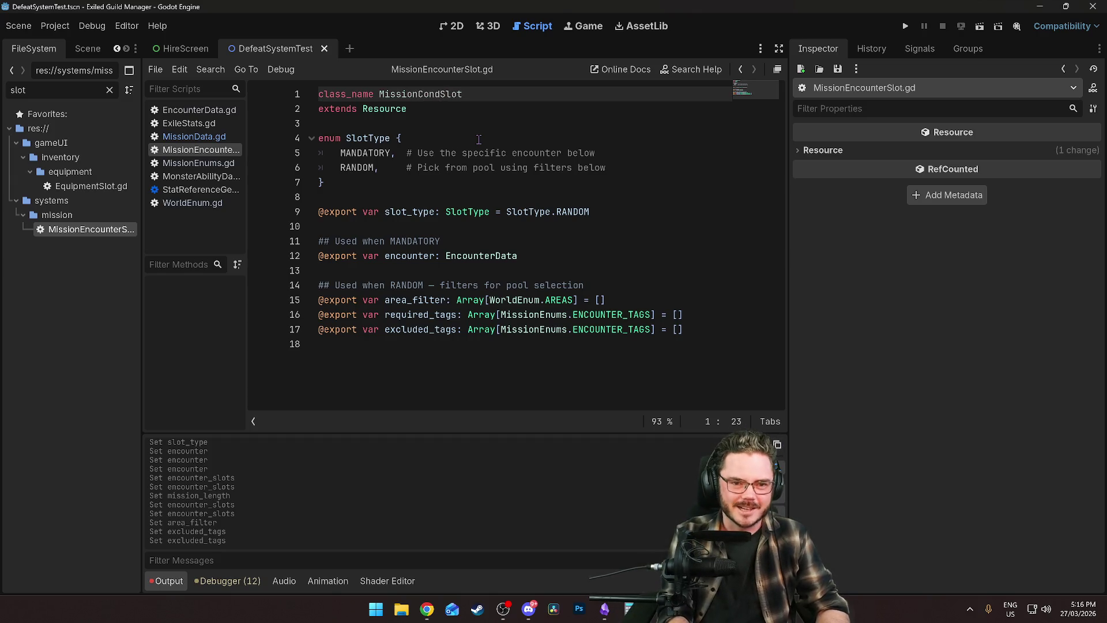
{"action": "key", "text": "BackSpace"}
{"action": "type", "text": "undrums"}
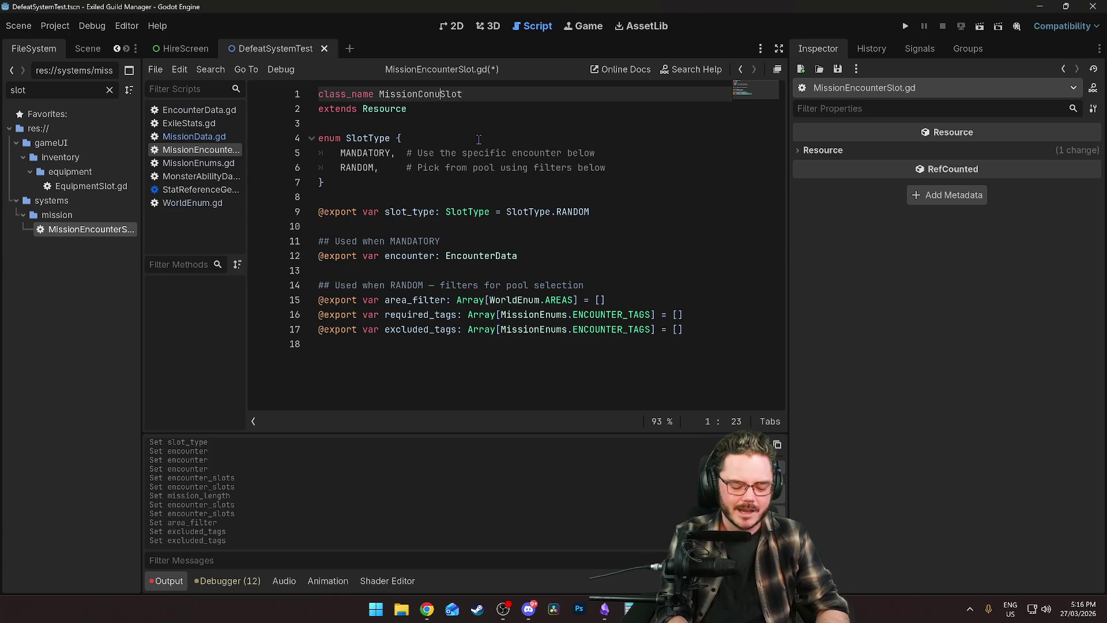
Move through the SlotType enum lines, ending just after MANDATORY
{"action": "left_click", "coordinate": [479, 139]}
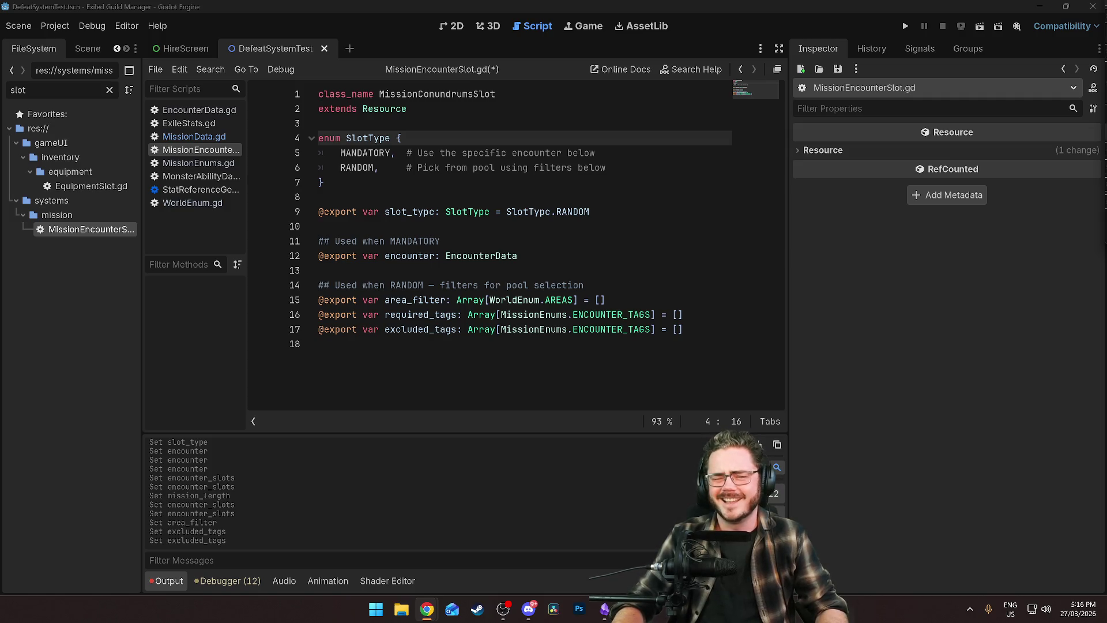
{"action": "left_click", "coordinate": [456, 122]}
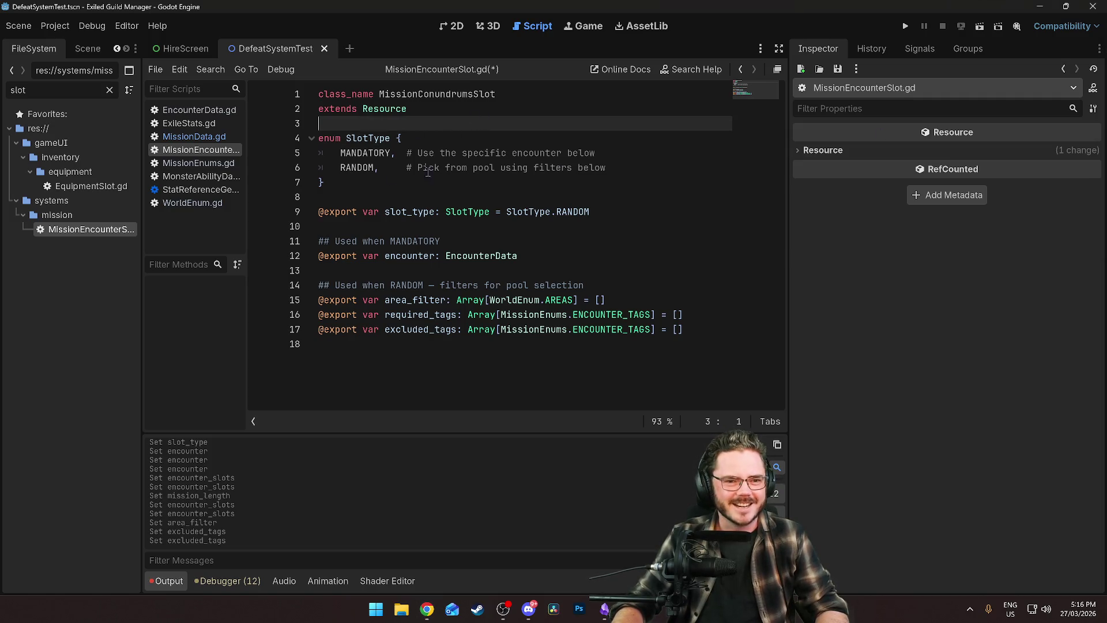
{"action": "left_click", "coordinate": [477, 139]}
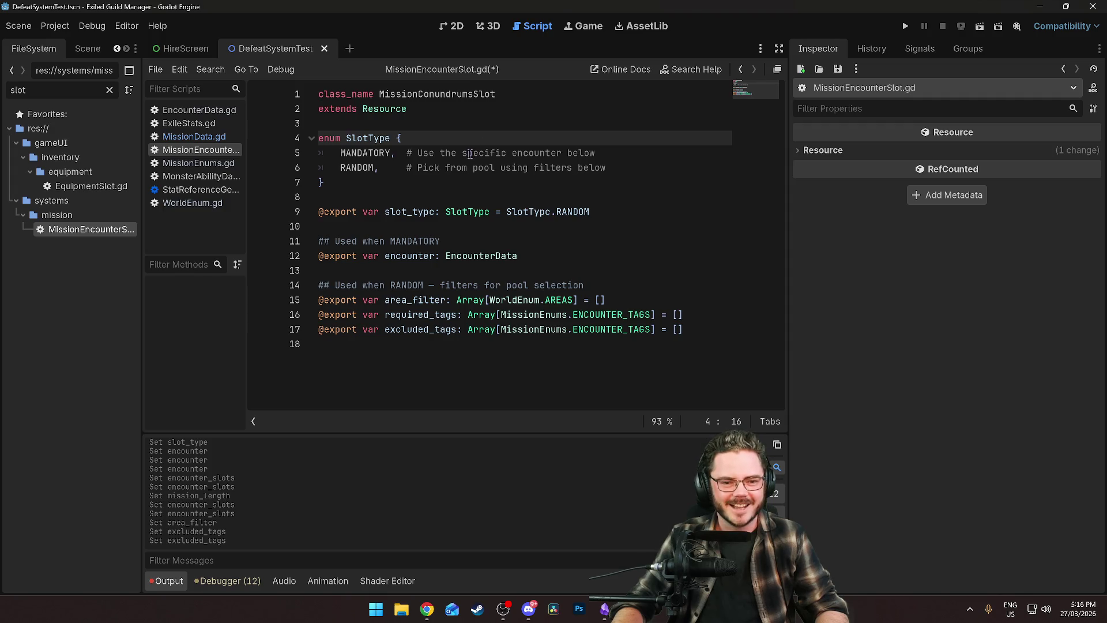
{"action": "left_click", "coordinate": [447, 180]}
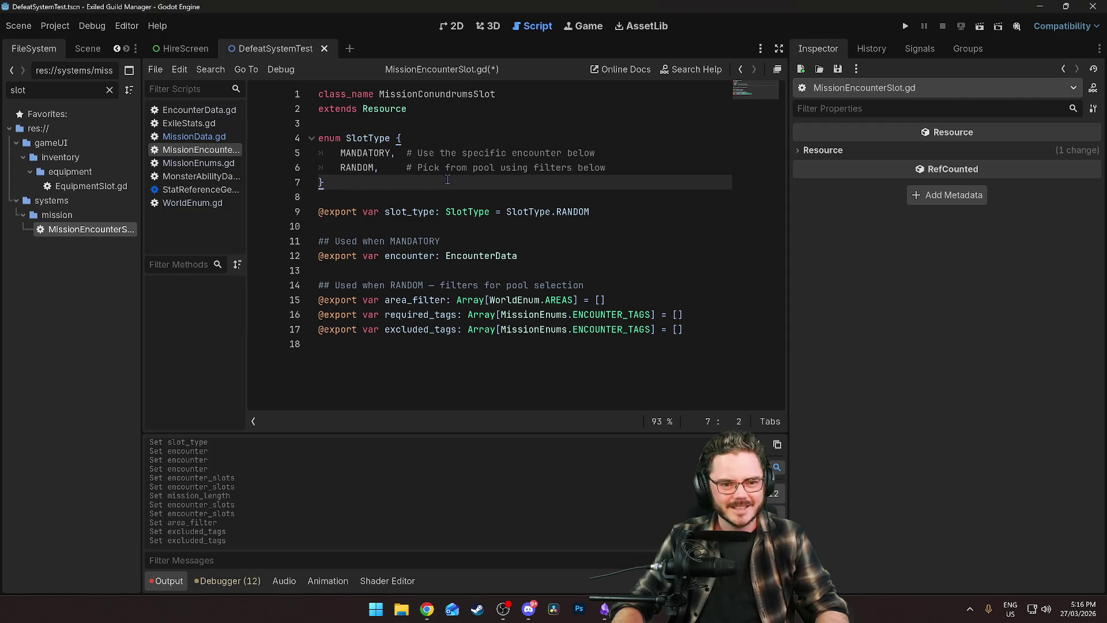
{"action": "key", "text": "alt+Tab"}
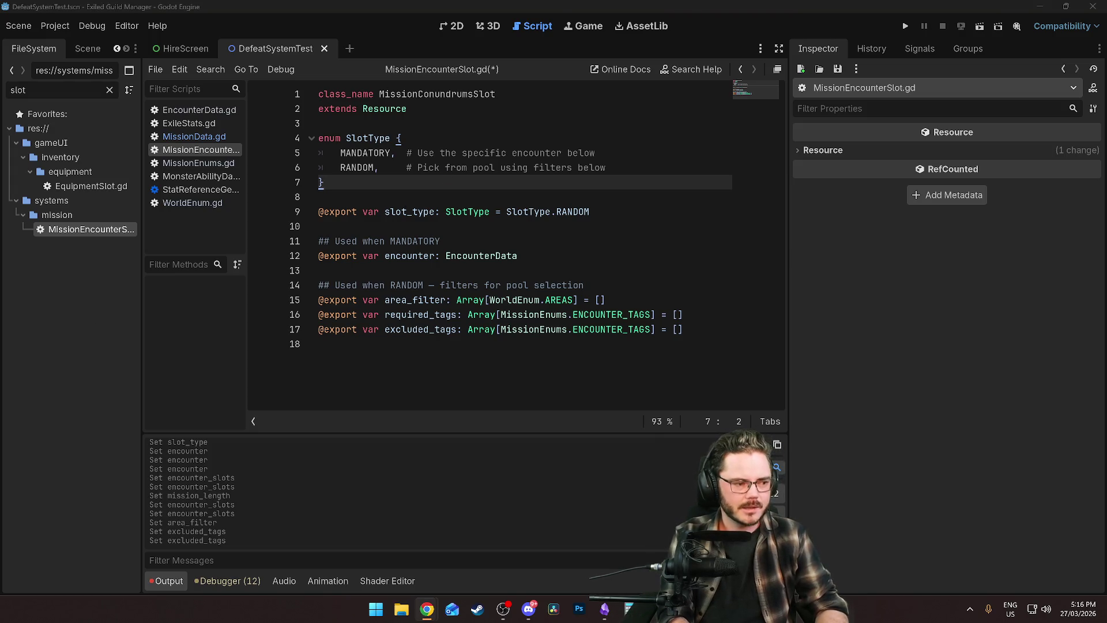
{"action": "key", "text": "alt+Tab"}
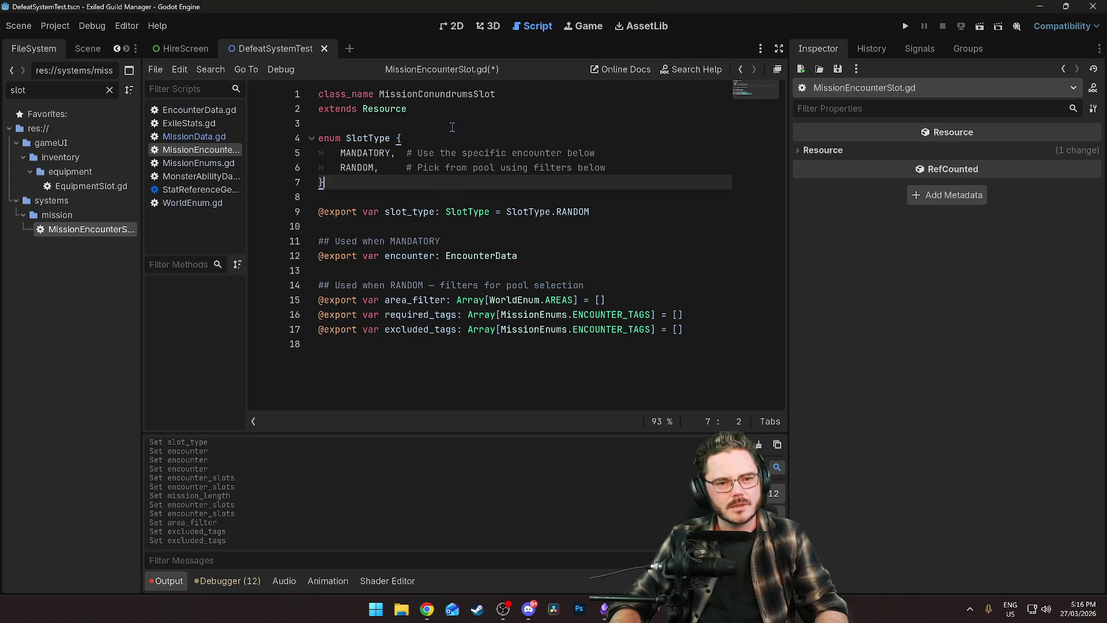
{"action": "left_click", "coordinate": [391, 153]}
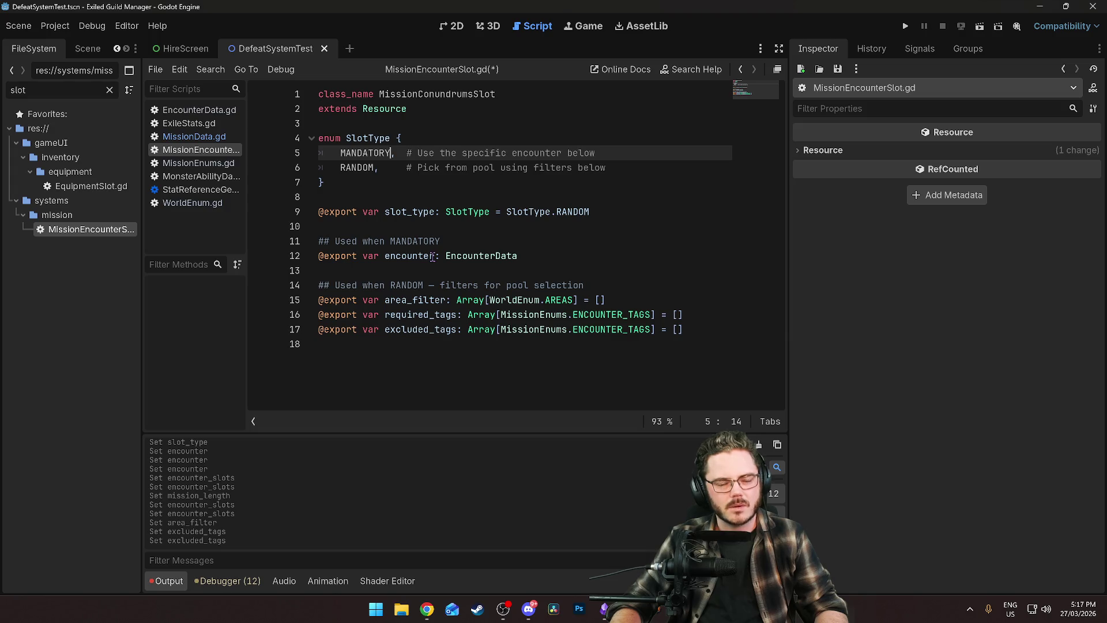
Rename the first enum entry to MANDATORY_COMBAT with a trailing comma
{"action": "type", "text": "_COMABT"}
{"action": "key", "text": "BackSpace"}
{"action": "key", "text": "BackSpace"}
{"action": "key", "text": "BackSpace"}
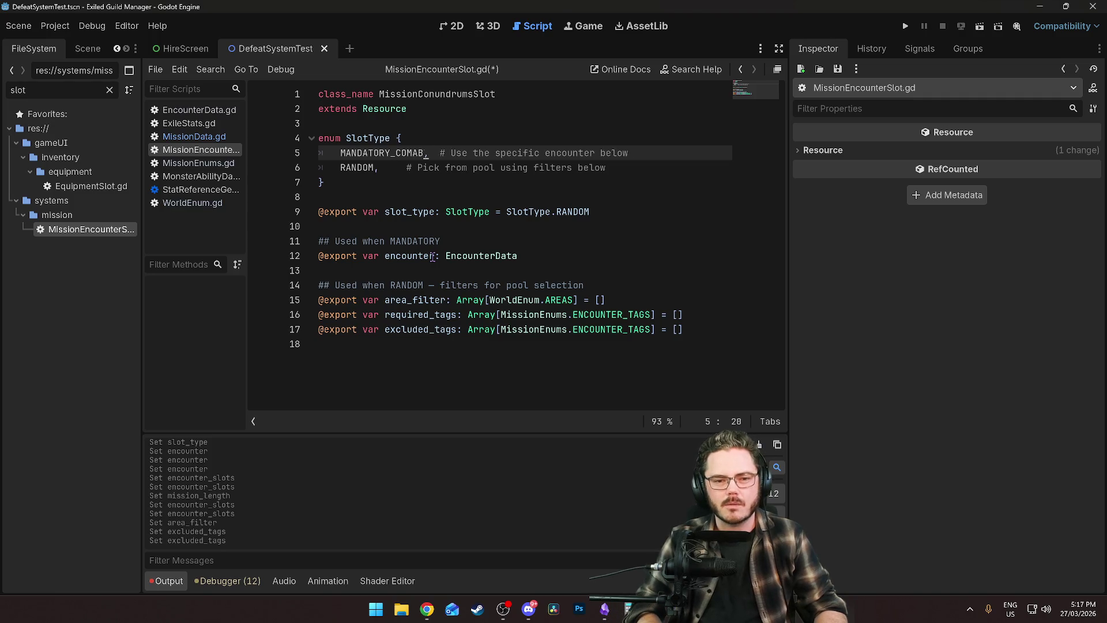
{"action": "type", "text": "BAT"}
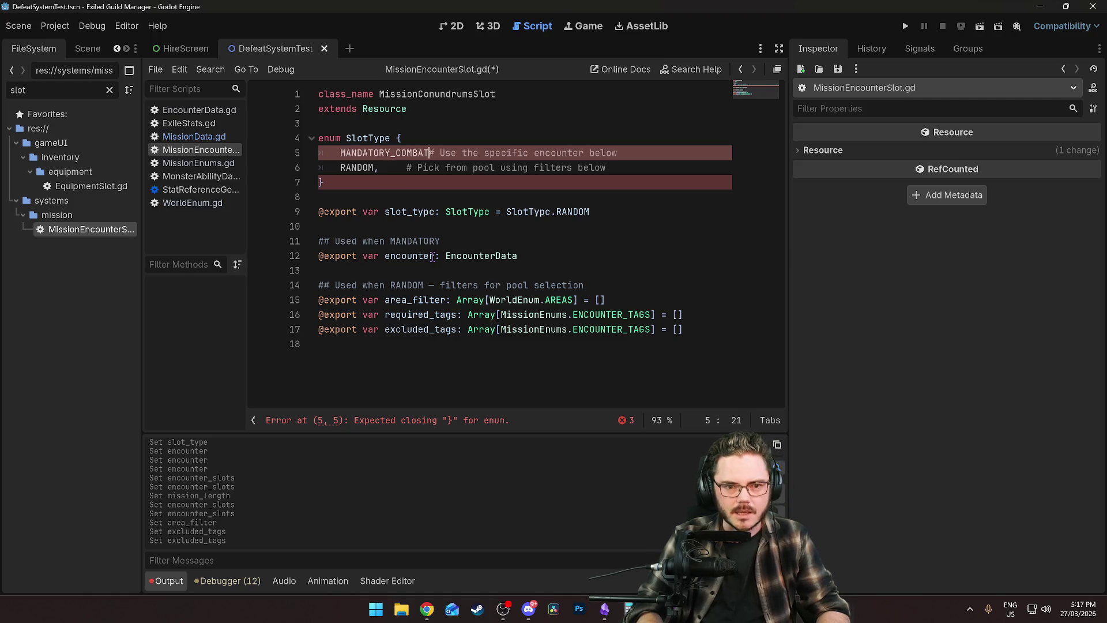
{"action": "key", "text": "Left"}
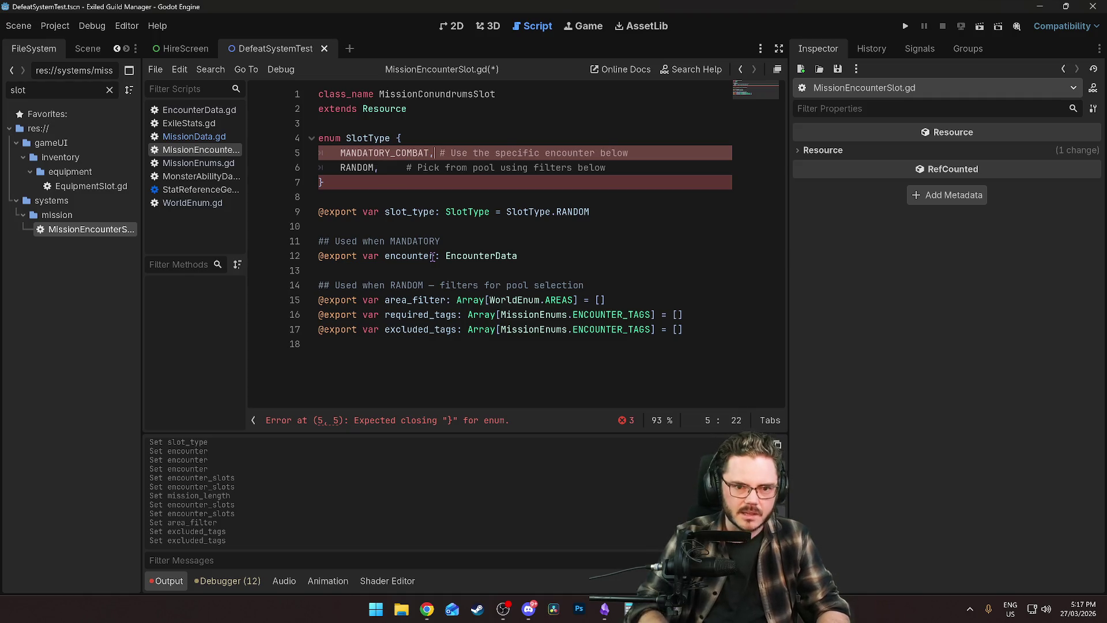
{"action": "type", "text": ","}
Rename RANDOM to RANDOM_COMBAT and add a blank line inside the enum
{"action": "left_click", "coordinate": [444, 173]}
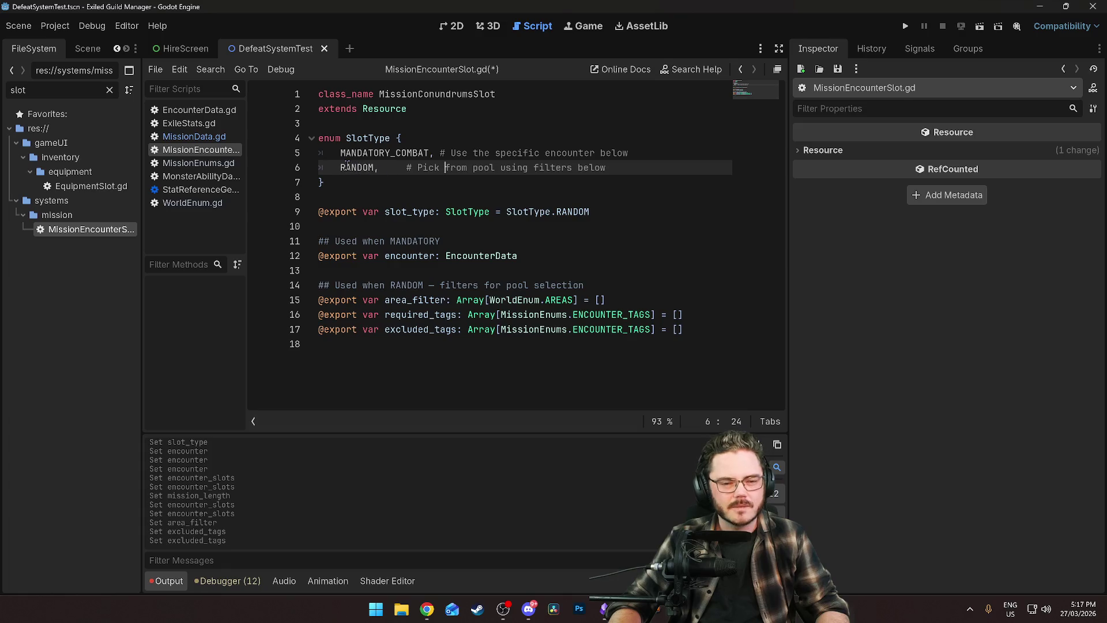
{"action": "left_click", "coordinate": [375, 169]}
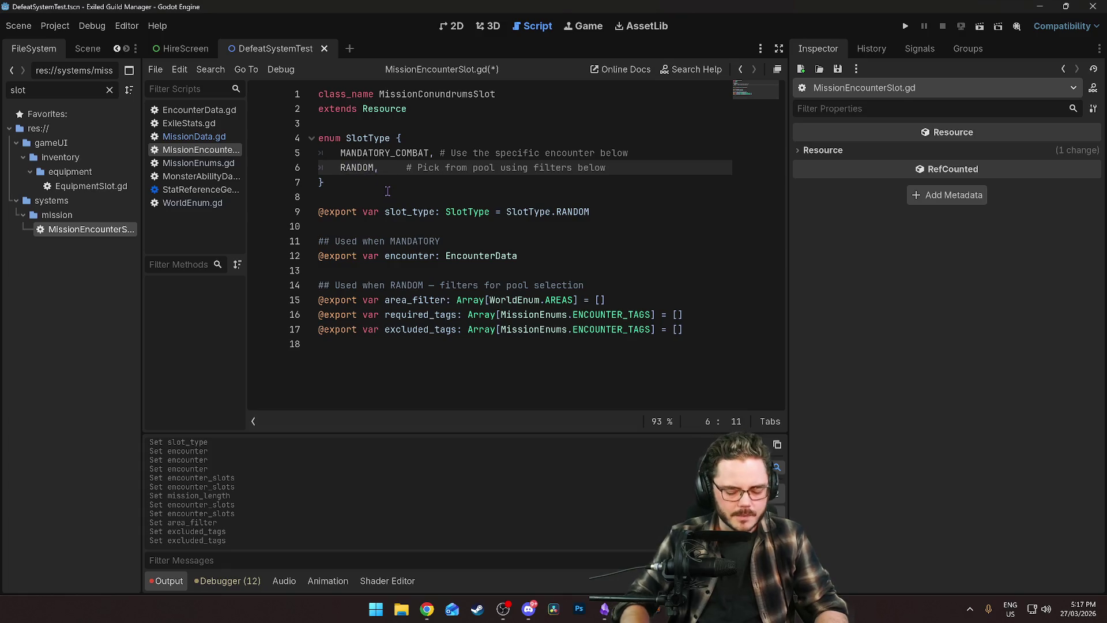
{"action": "type", "text": "_COMBAT"}
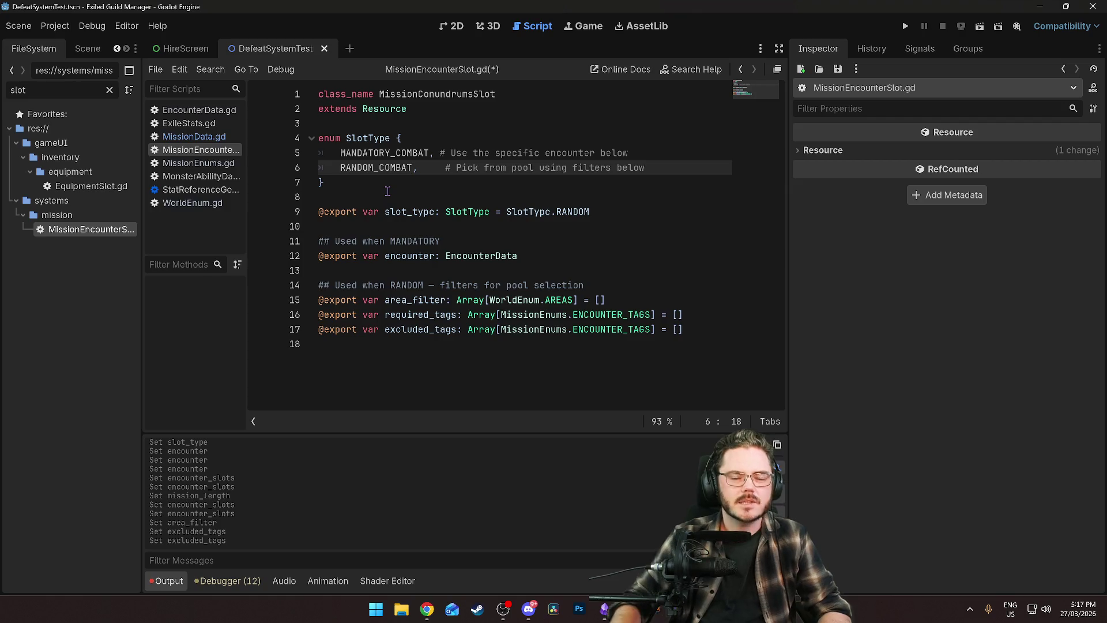
{"action": "left_click", "coordinate": [437, 173]}
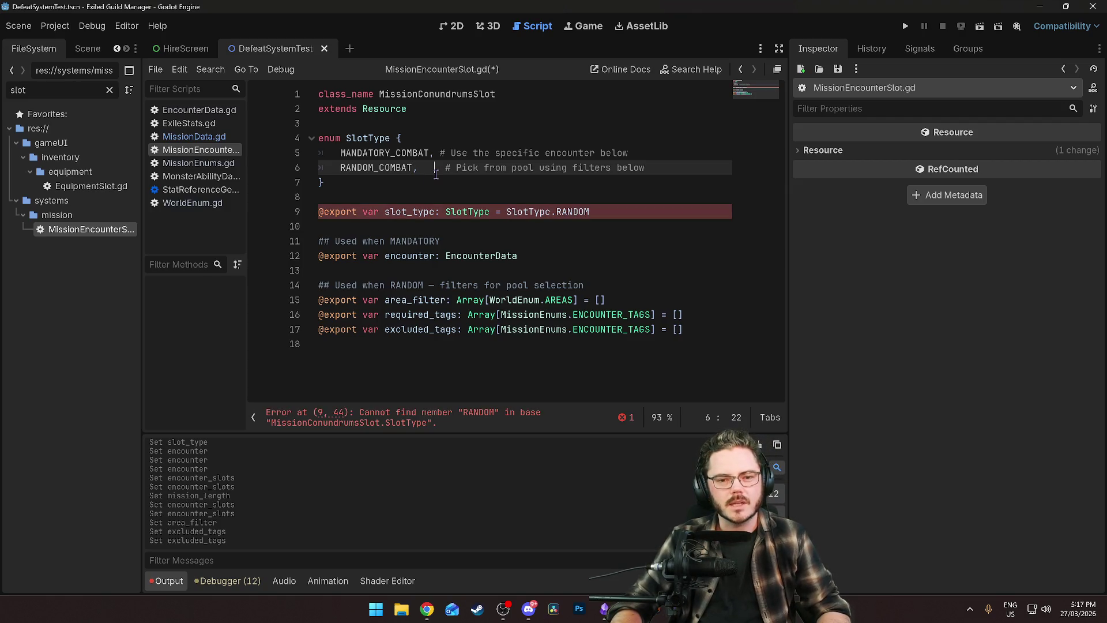
{"action": "left_click", "coordinate": [657, 169]}
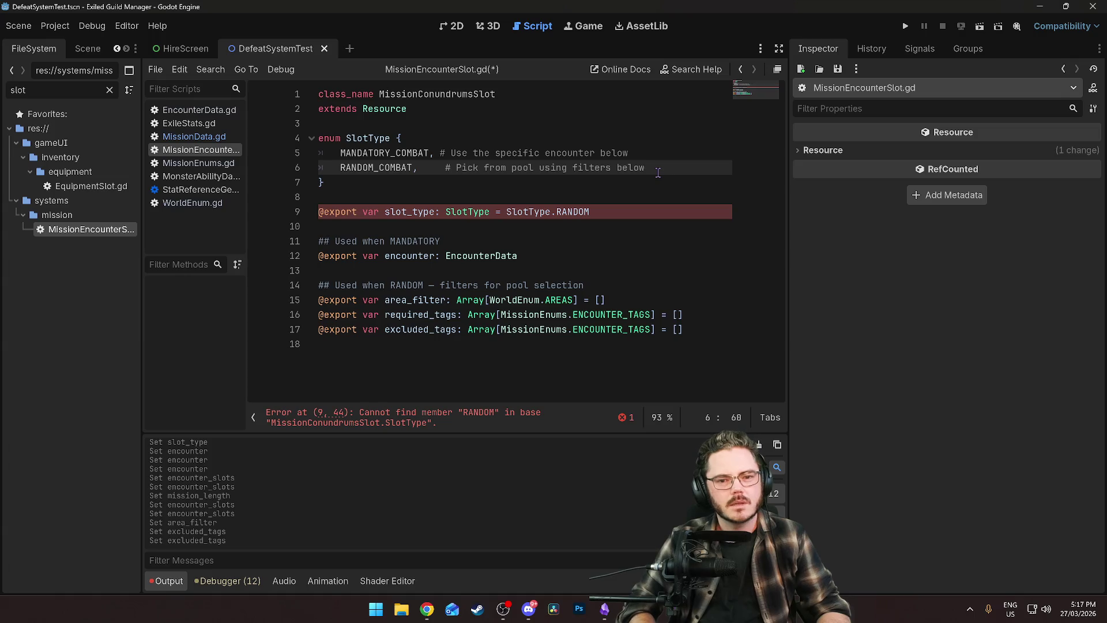
{"action": "key", "text": "Return"}
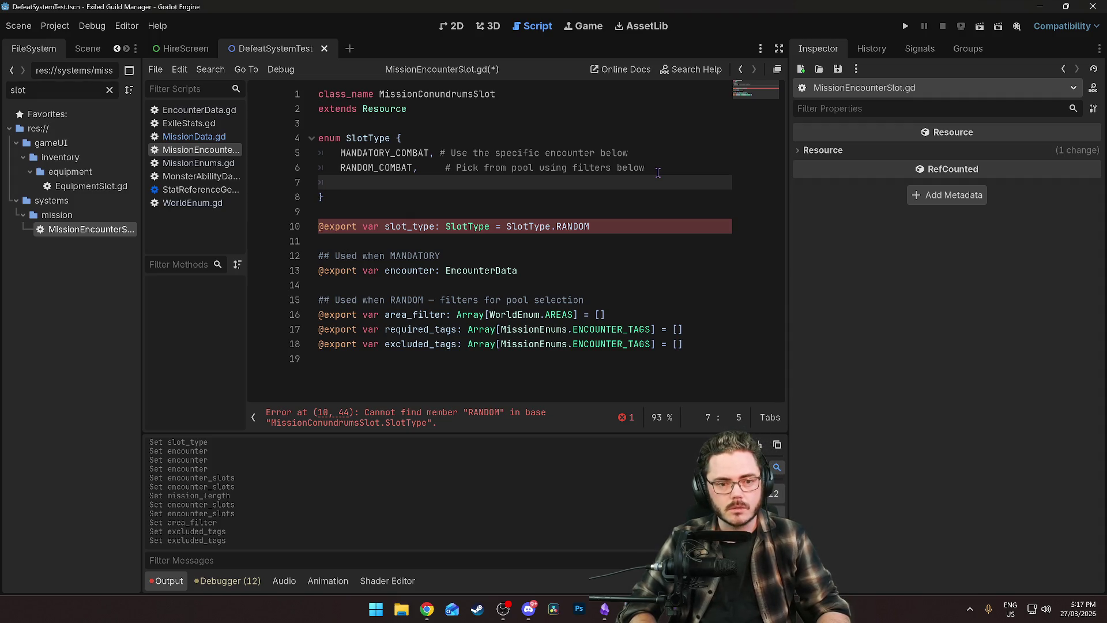
Add MANDATORY_EVENT and RANDOM_EVENT entries to the SlotType enum
{"action": "type", "text": "EVENT_"}
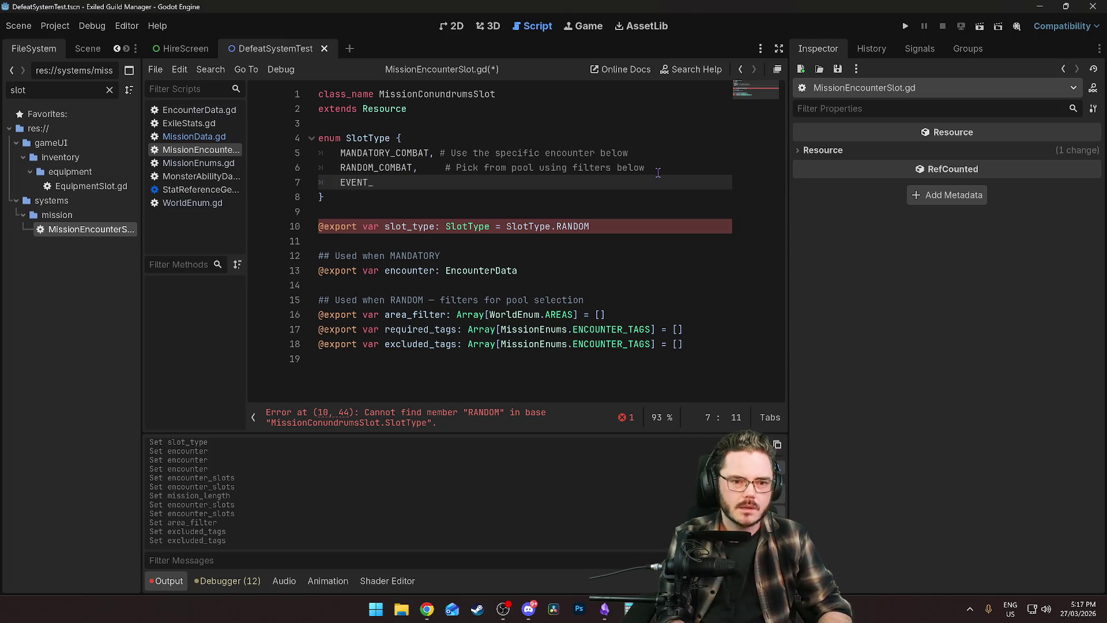
{"action": "key", "text": "BackSpace"}
{"action": "key", "text": "BackSpace"}
{"action": "key", "text": "BackSpace"}
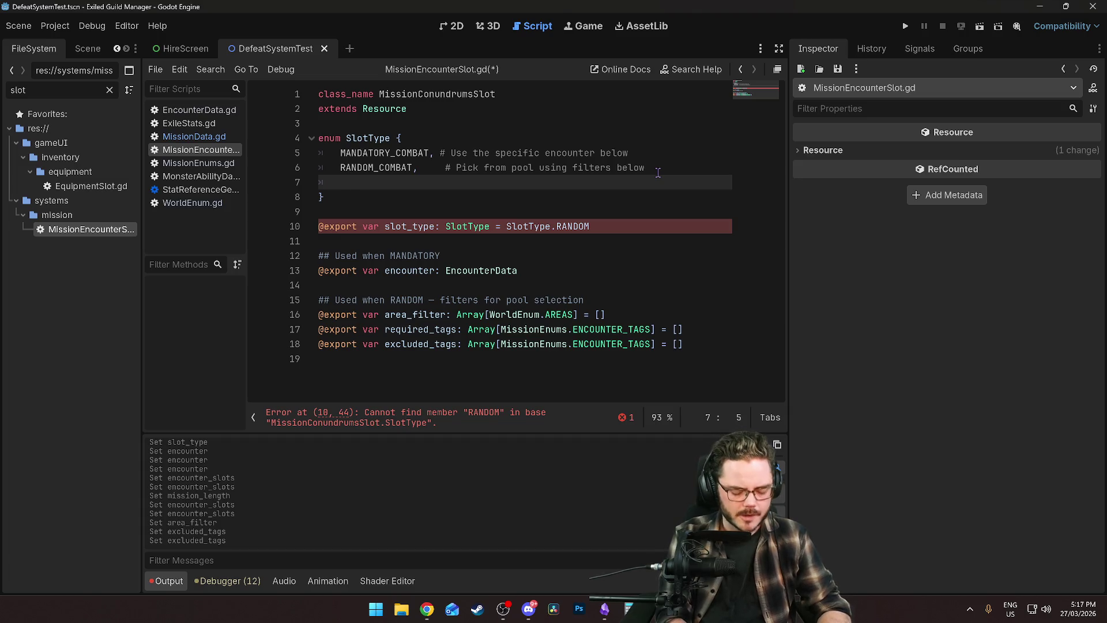
{"action": "type", "text": "MANDATORY_"}
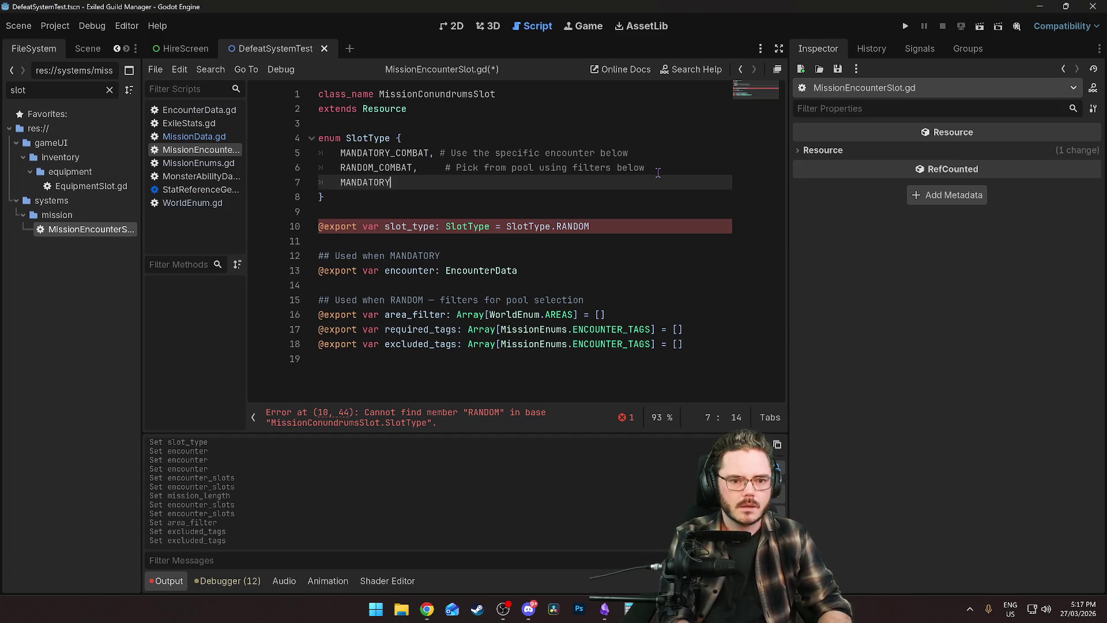
{"action": "type", "text": "EVENT,"}
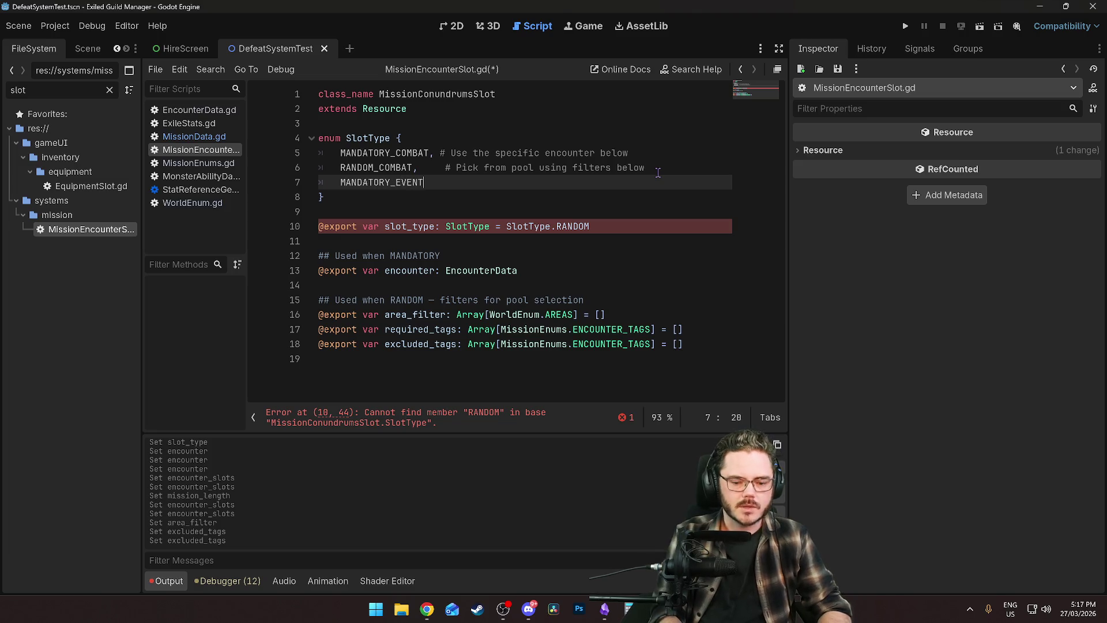
{"action": "key", "text": "Return"}
{"action": "type", "text": "RANDOM_EVE"}
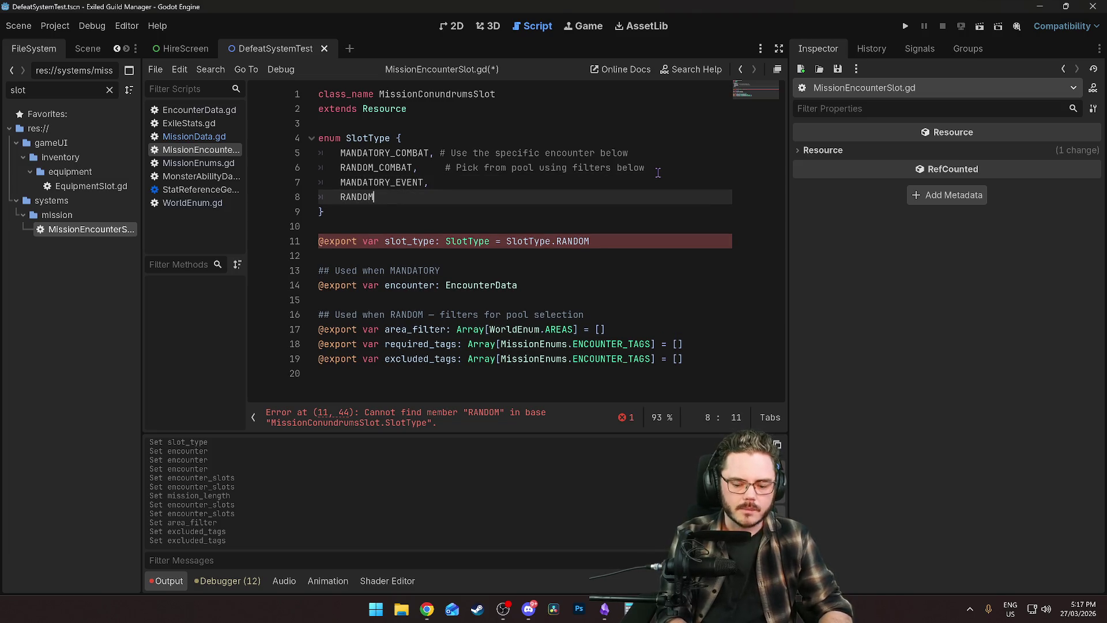
{"action": "type", "text": "N"}
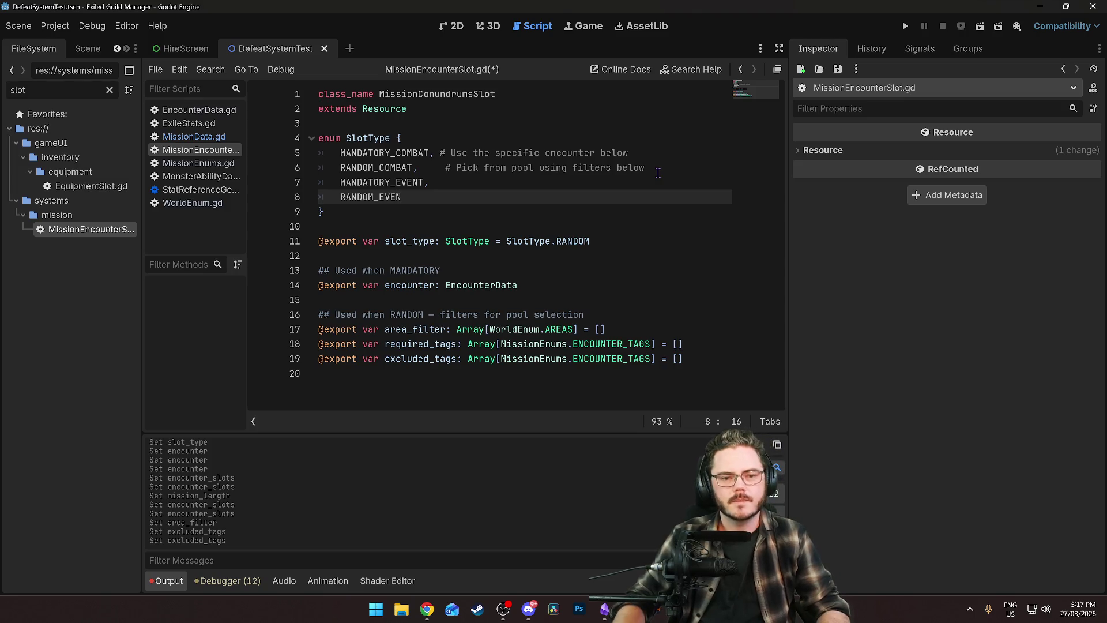
{"action": "type", "text": "T"}
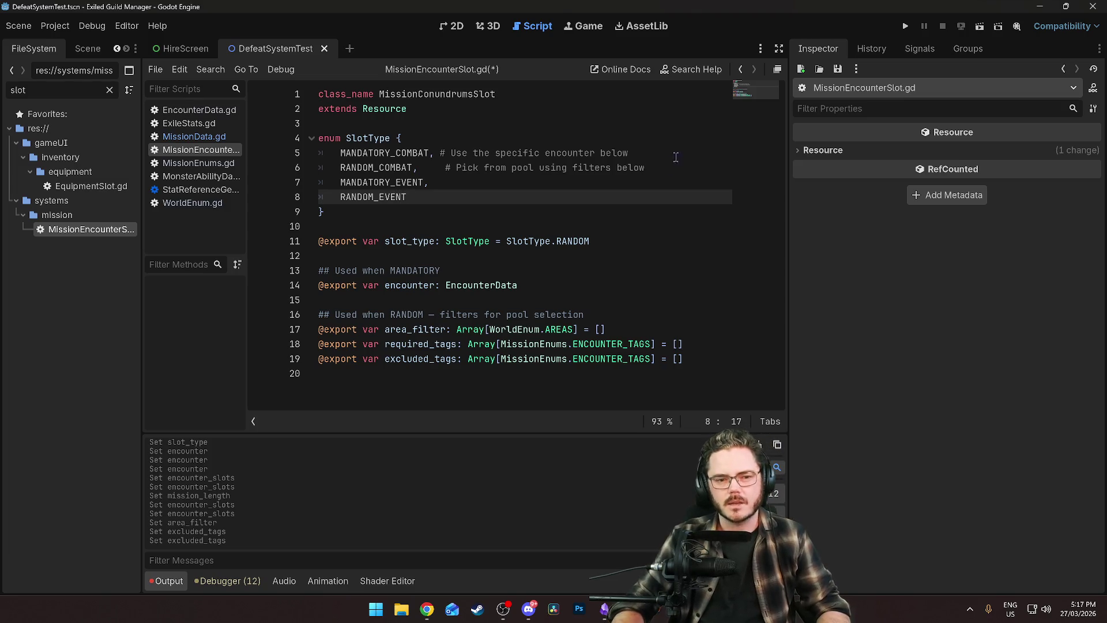
{"action": "left_click", "coordinate": [459, 165]}
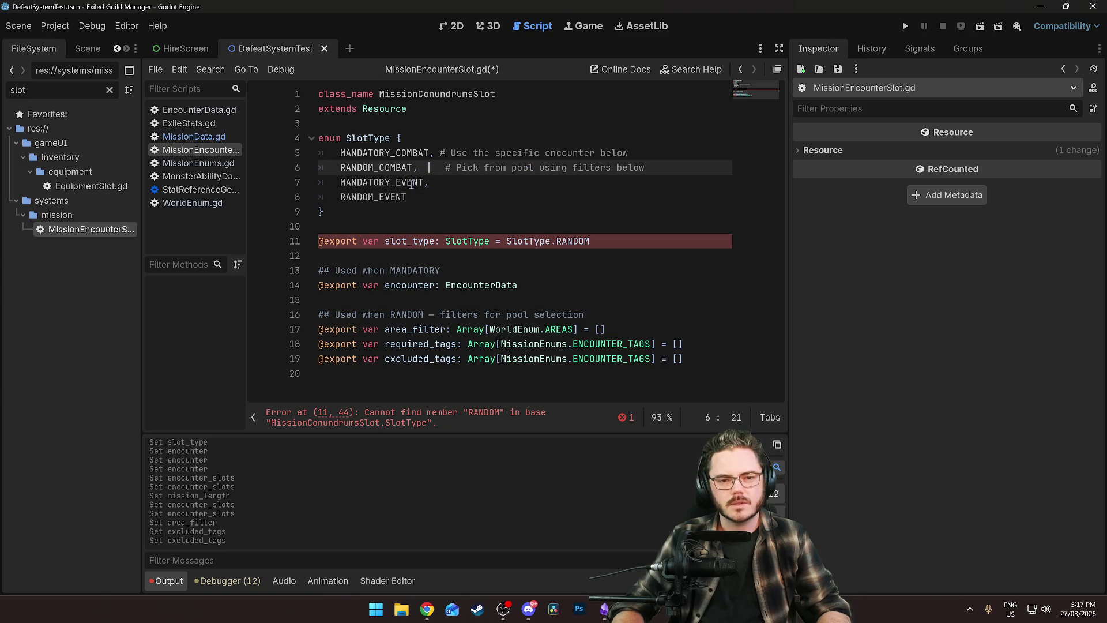
{"action": "key", "text": "Down"}
{"action": "key", "text": "Down"}
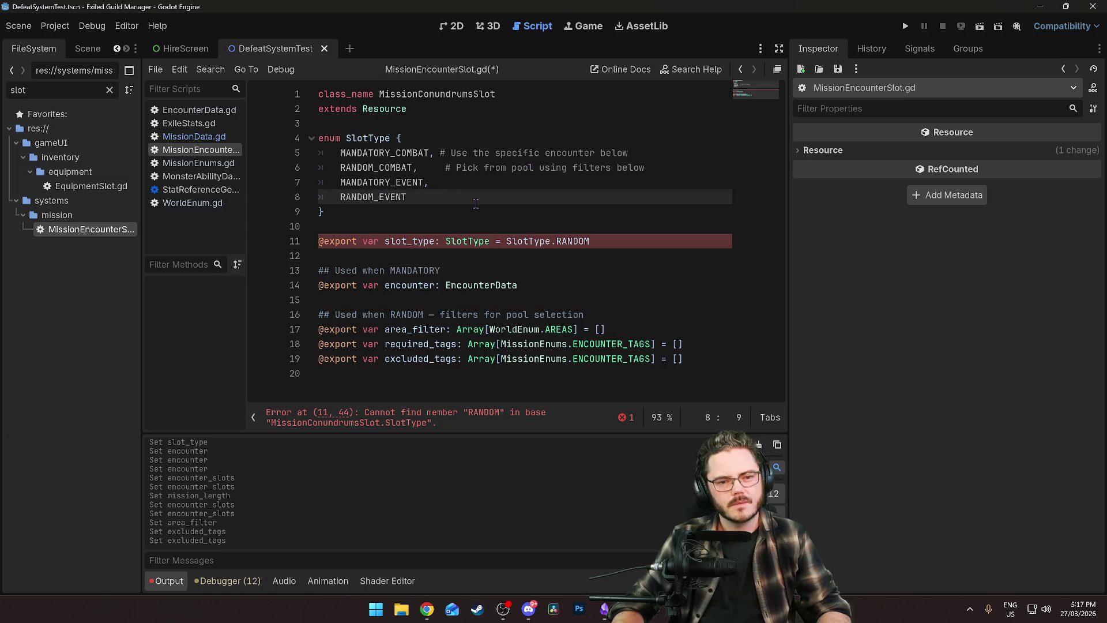
{"action": "type", "text": ","}
{"action": "left_click", "coordinate": [503, 184]}
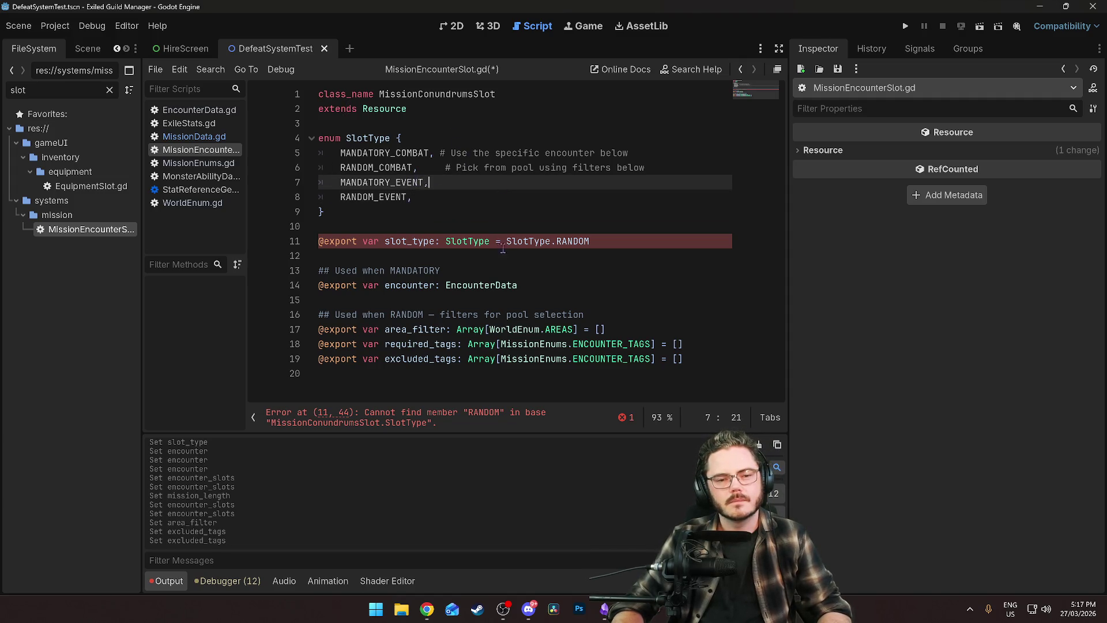
{"action": "left_click", "coordinate": [436, 210]}
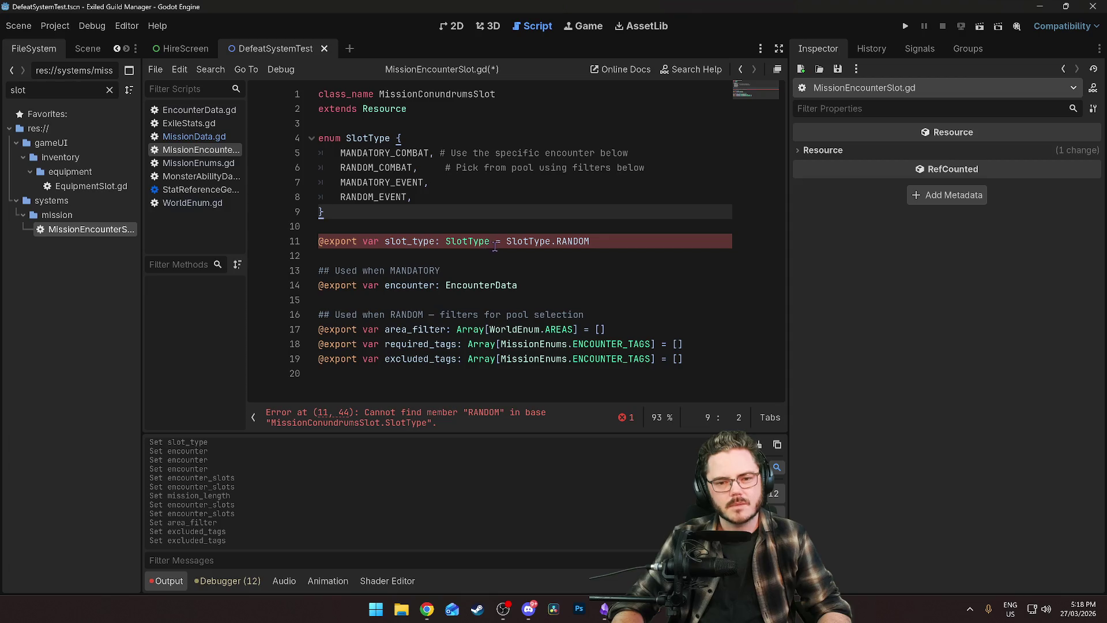
Change the slot_type default to SlotType.RANDOM_COMBAT via autocomplete
{"action": "left_click", "coordinate": [595, 241]}
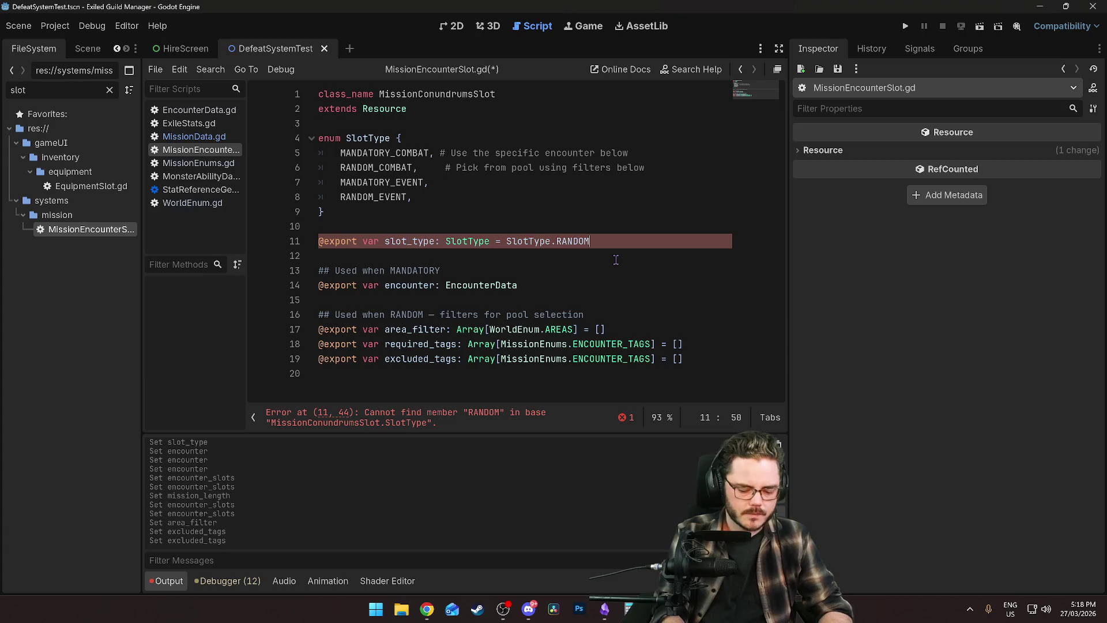
{"action": "type", "text": "_C"}
{"action": "key", "text": "Return"}
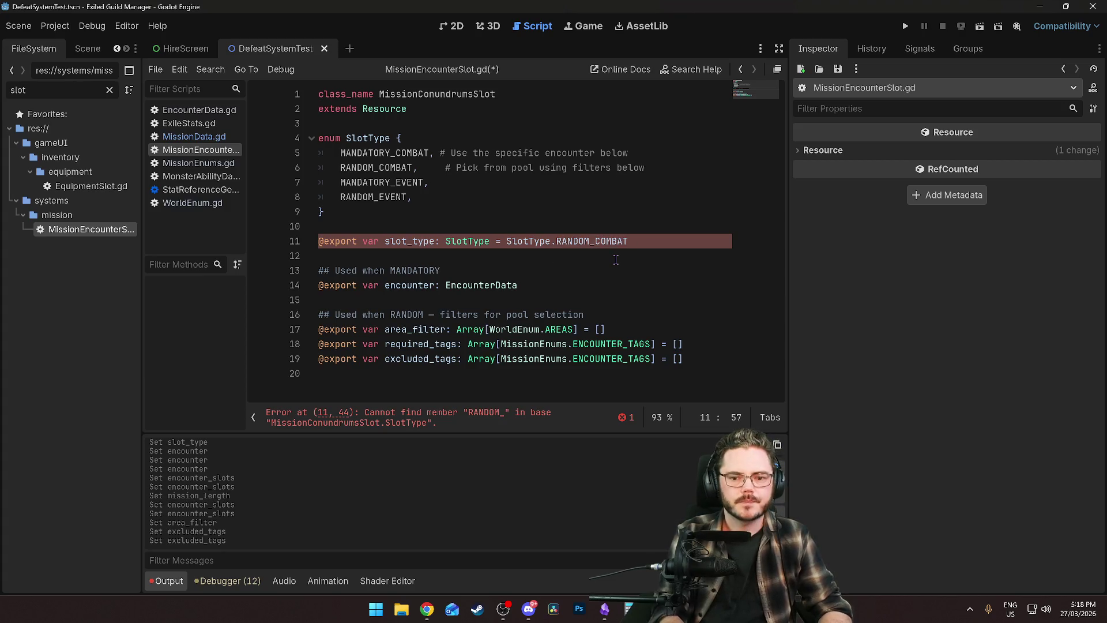
{"action": "left_click", "coordinate": [511, 285]}
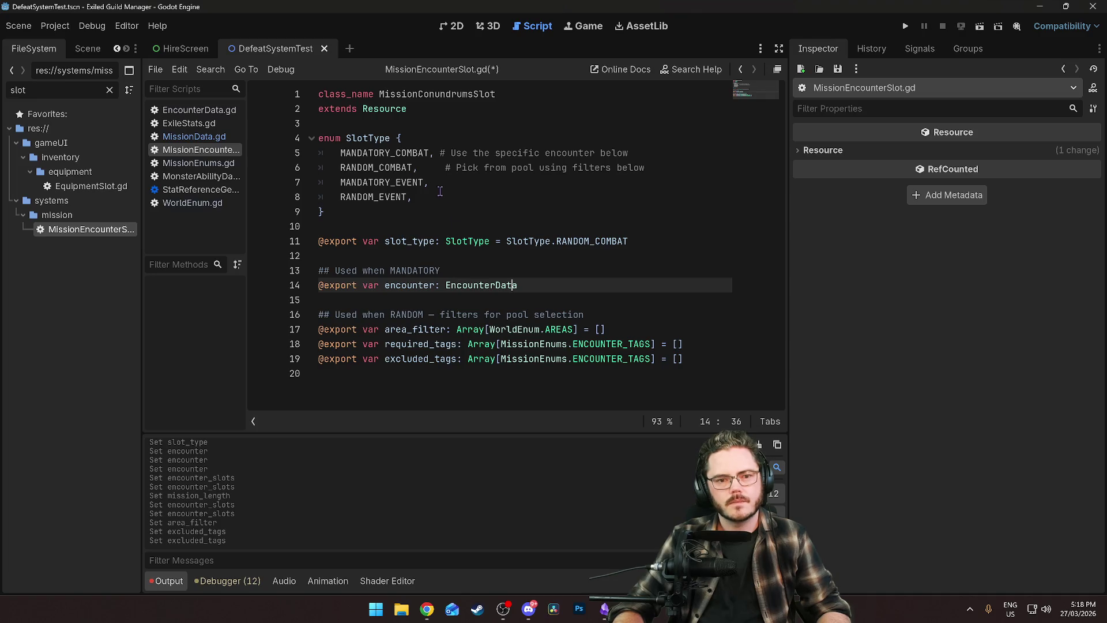
{"action": "left_click", "coordinate": [388, 111]}
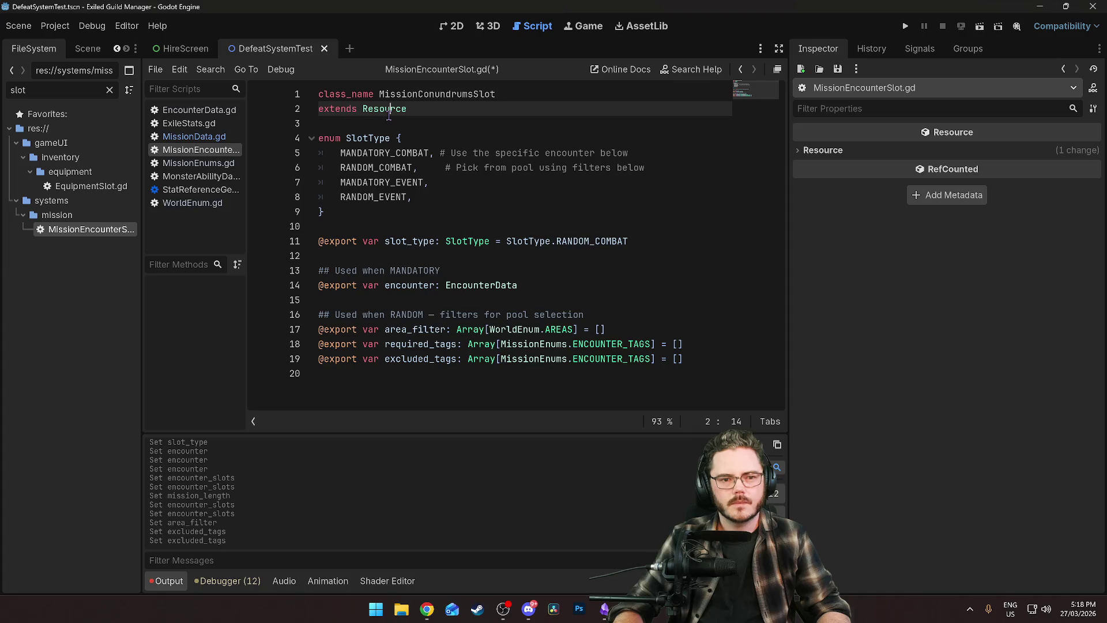
Add a ## comment: 'Allows for random or specified selection of events and combat encounters'
{"action": "left_click", "coordinate": [388, 116]}
{"action": "key", "text": "Return"}
{"action": "key", "text": "Return"}
{"action": "key", "text": "Up"}
{"action": "type", "text": "##"}
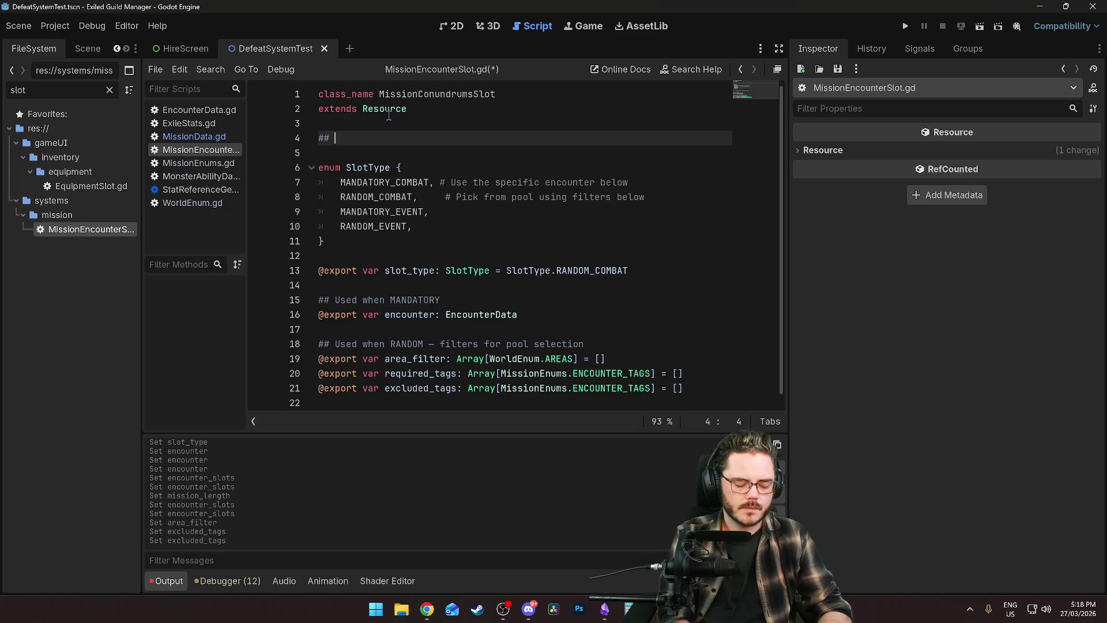
{"action": "type", "text": "Allows for "}
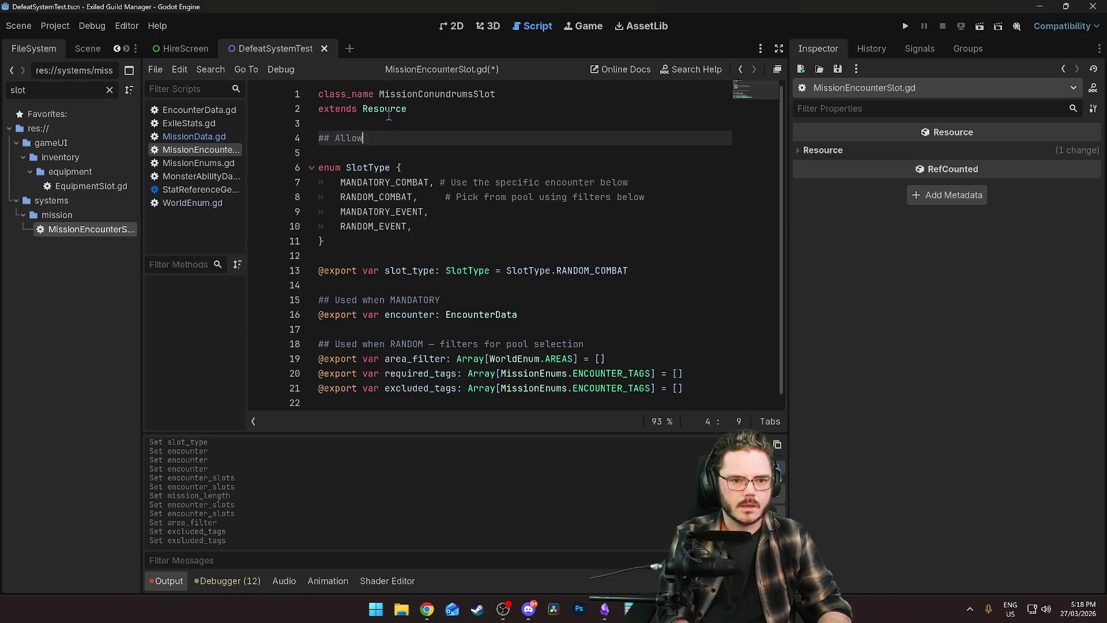
{"action": "type", "text": "random or "}
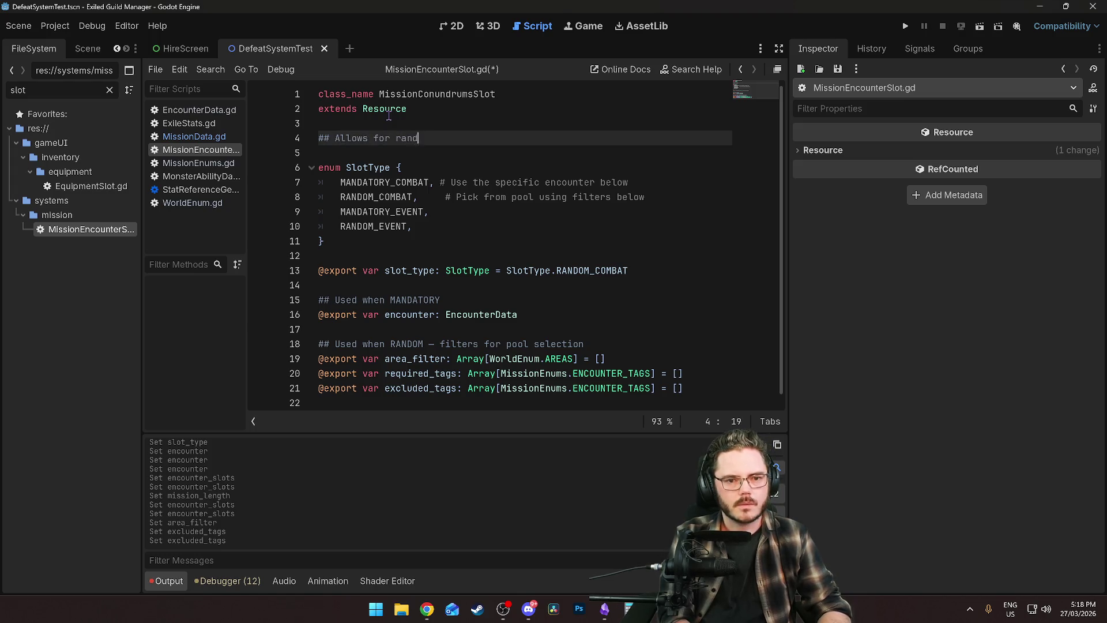
{"action": "type", "text": "specified "}
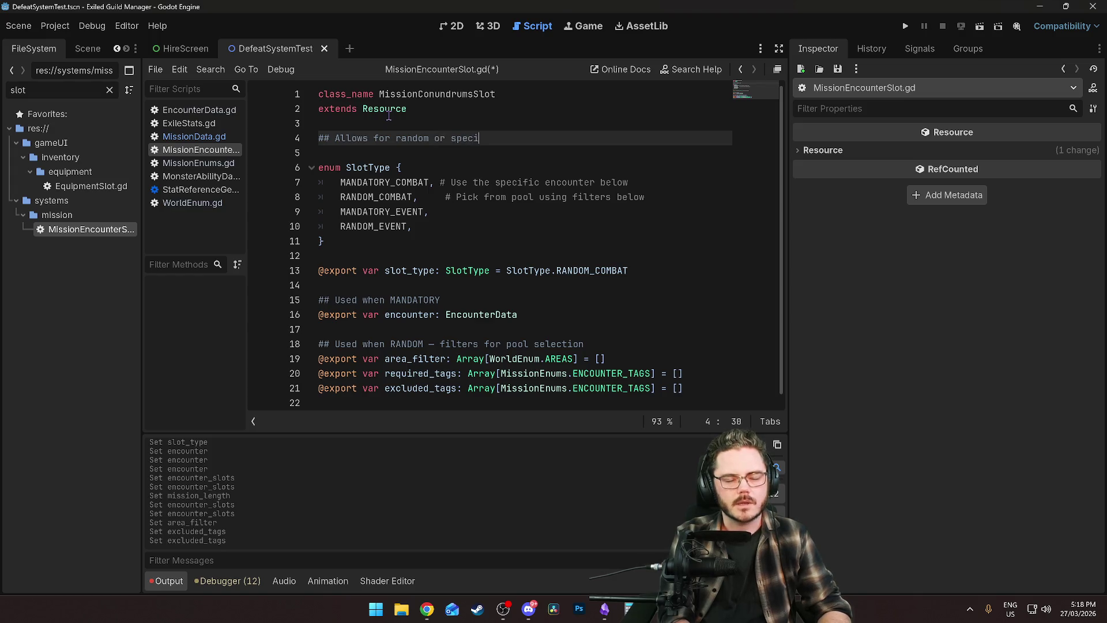
{"action": "type", "text": "selection of "}
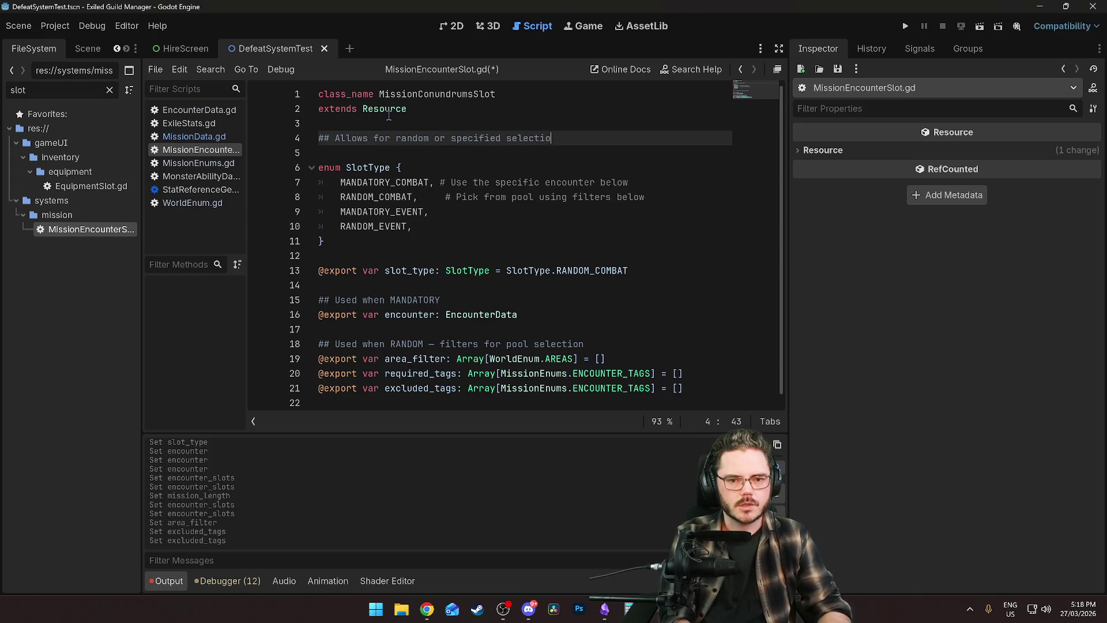
{"action": "type", "text": "events and "}
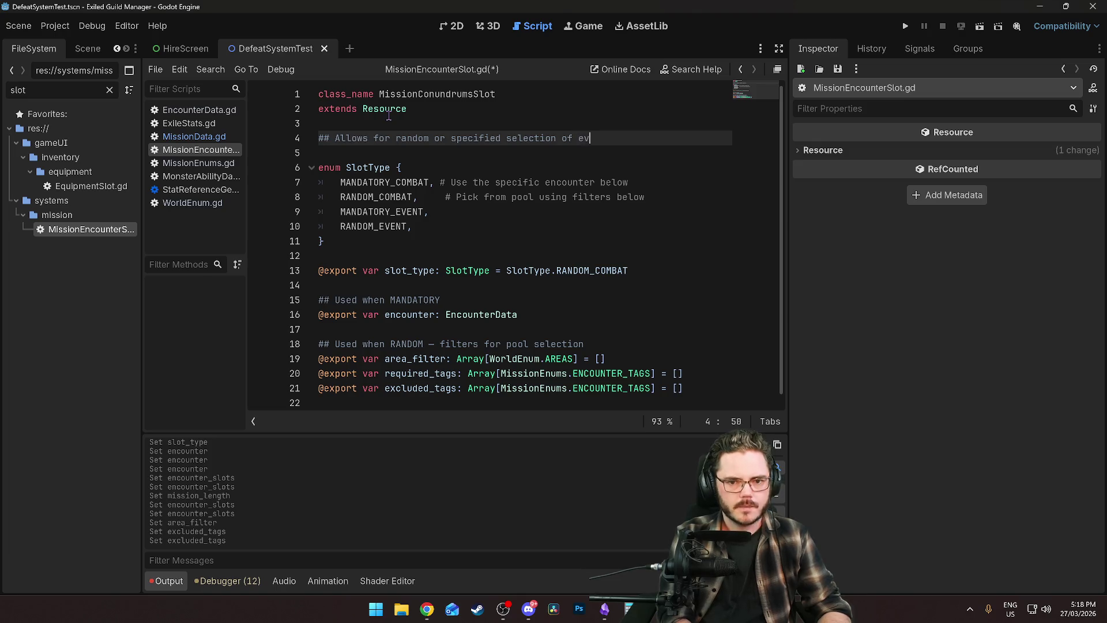
{"action": "type", "text": "combat enc"}
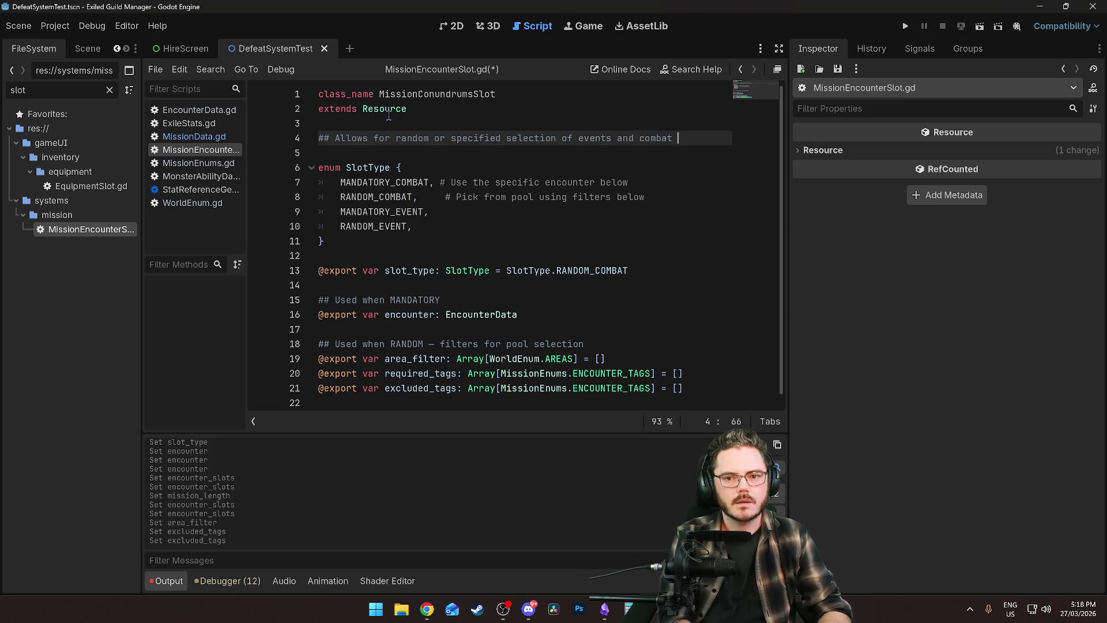
{"action": "type", "text": "ounters"}
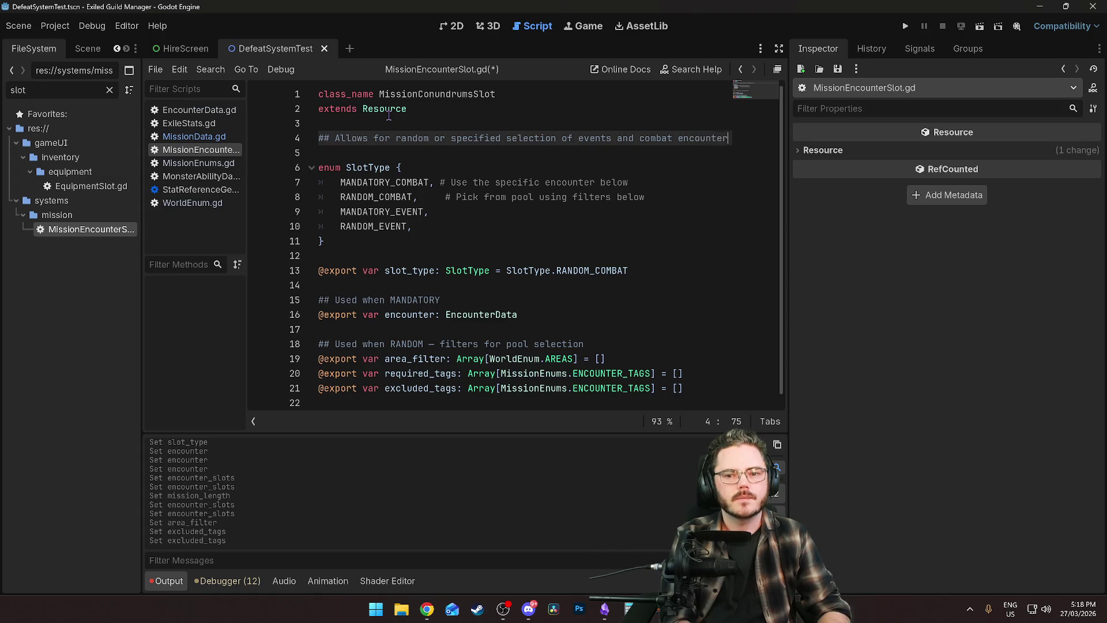
Extend the comment with 'IN ORDER specified within the mission array' and save the script
{"action": "key", "text": "BackSpace"}
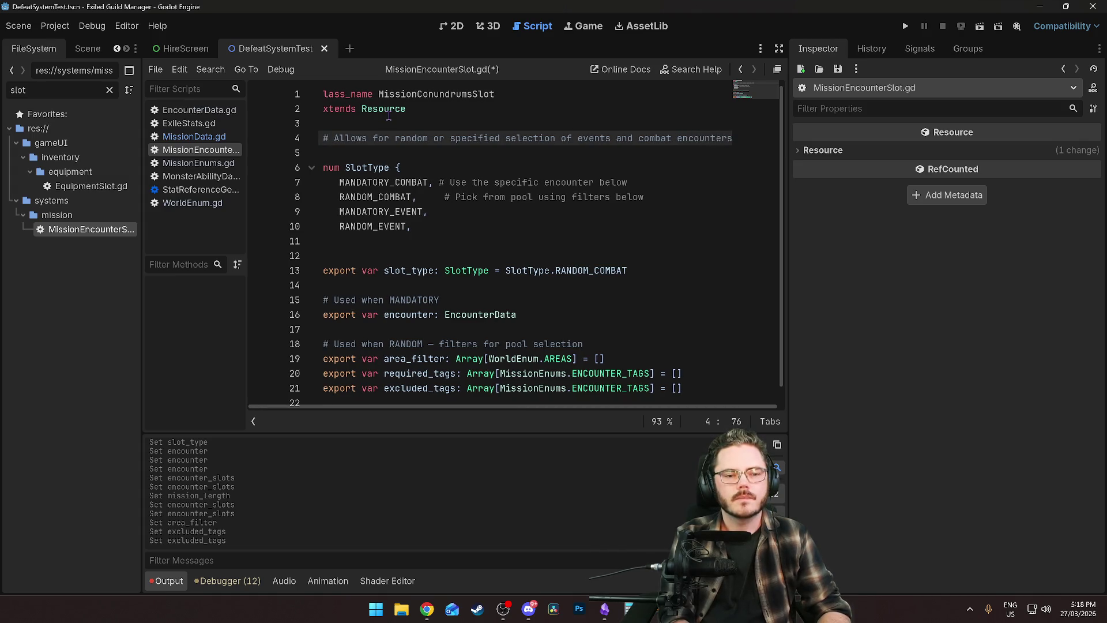
{"action": "type", "text": "IN ORDER"}
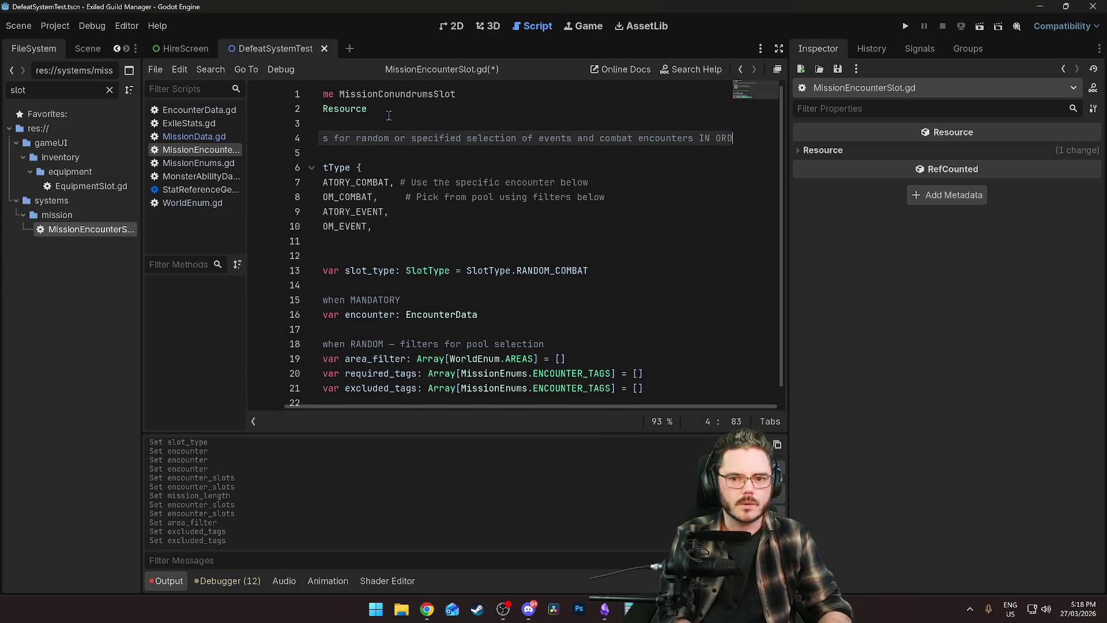
{"action": "type", "text": " specifie"}
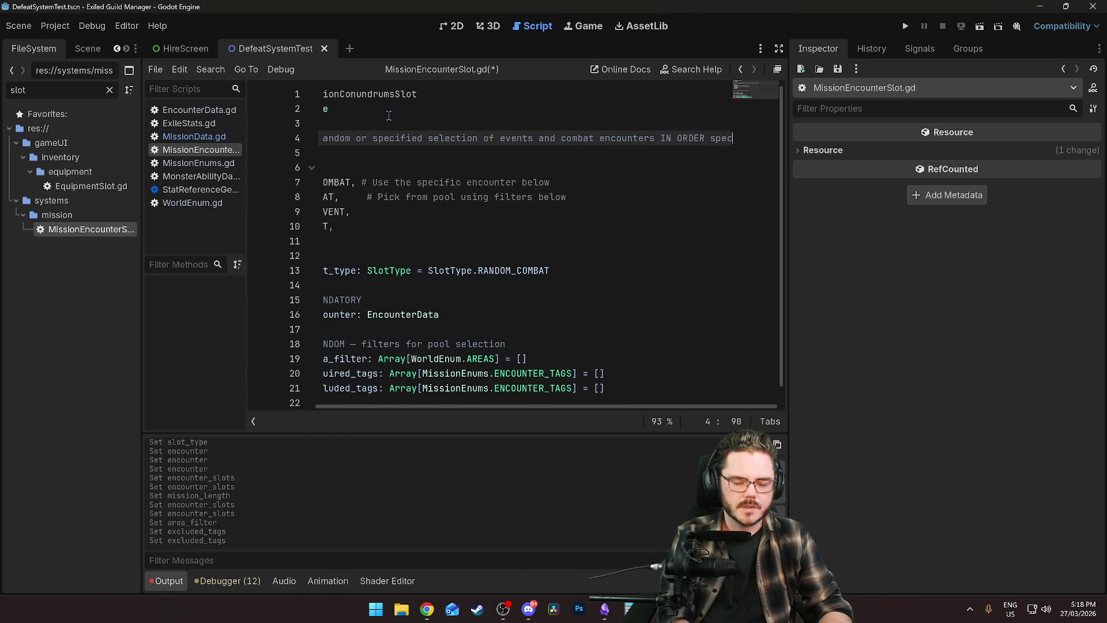
{"action": "type", "text": "d"}
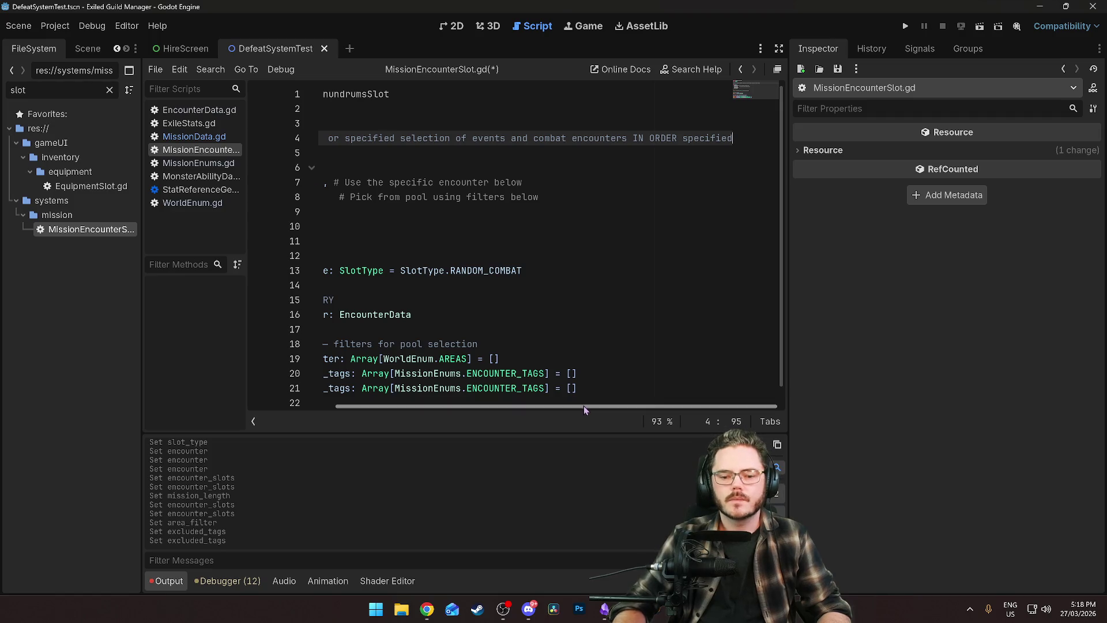
{"action": "left_click_drag", "start_coordinate": [583, 406], "coordinate": [464, 296]}
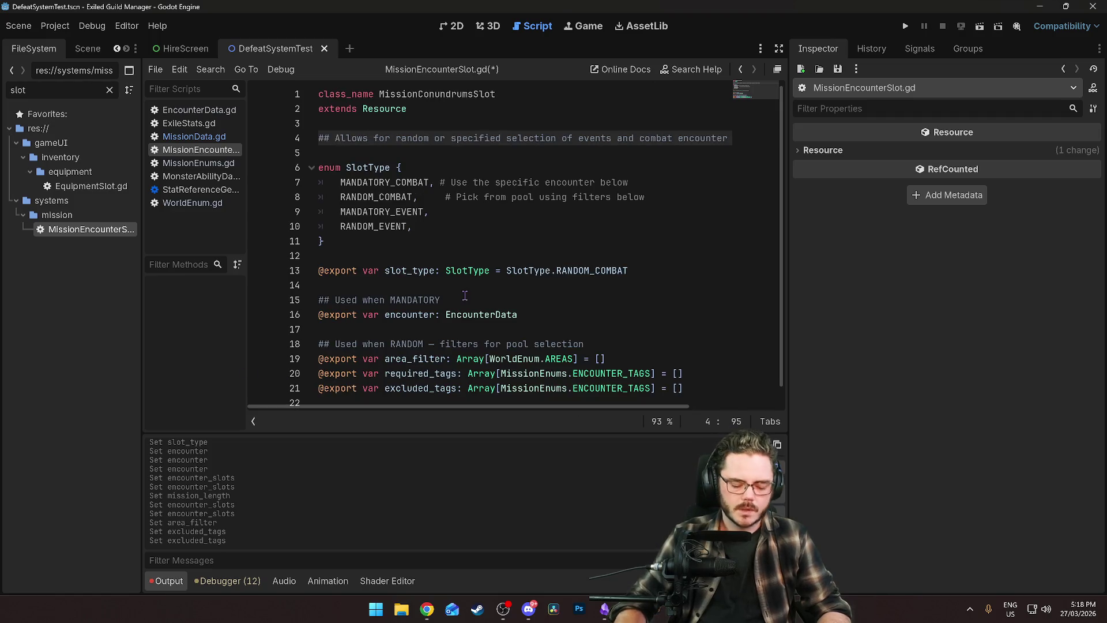
{"action": "type", "text": "within the "}
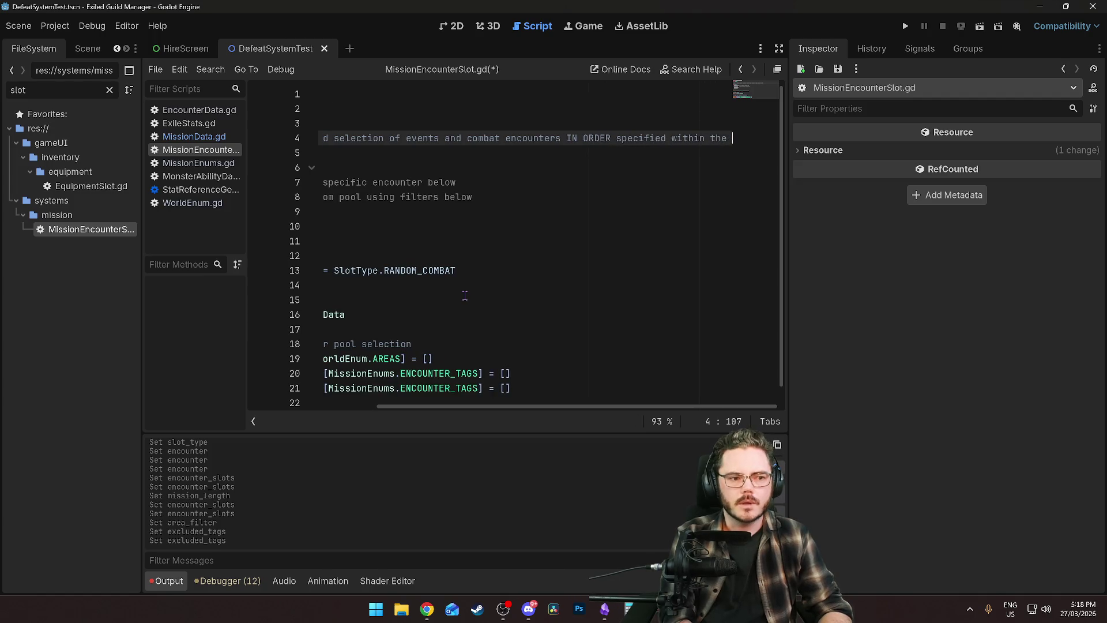
{"action": "type", "text": "mission"}
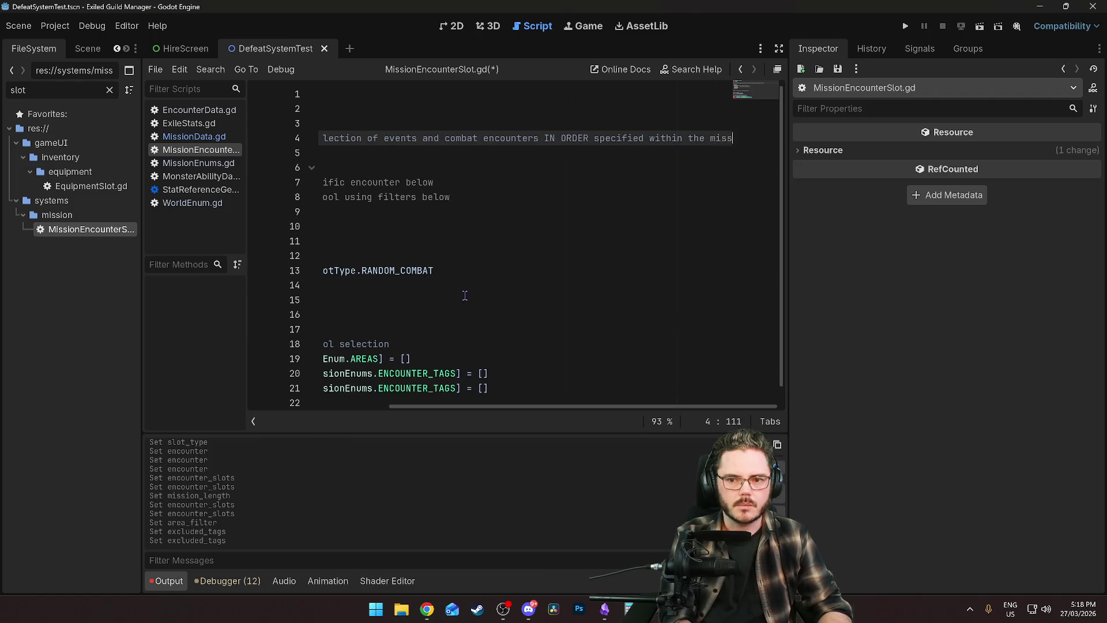
{"action": "type", "text": " arra"}
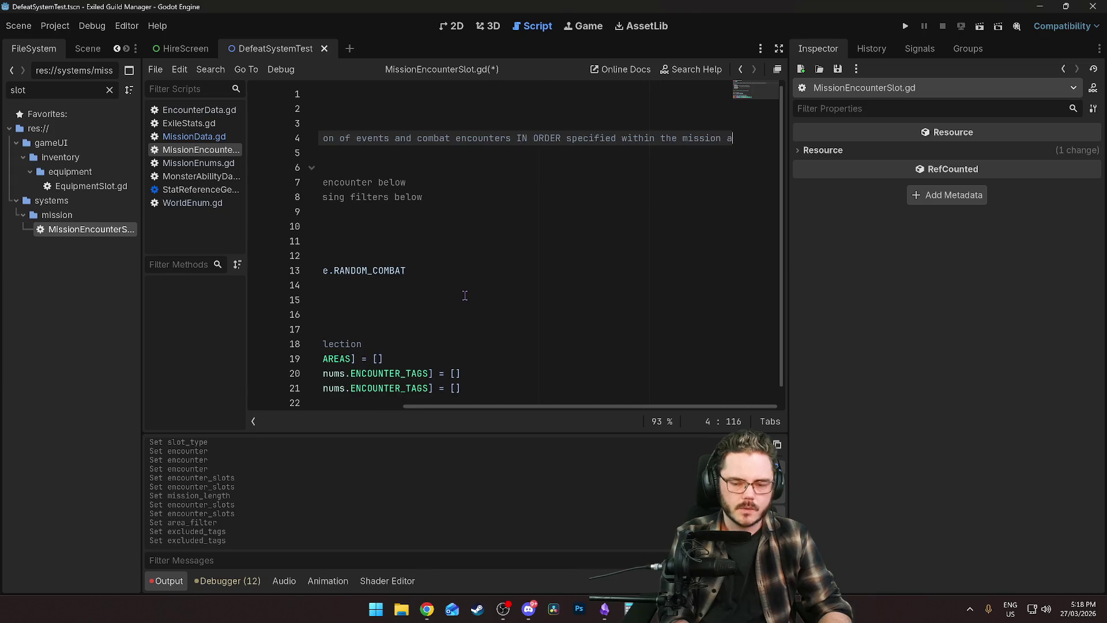
{"action": "type", "text": "y"}
{"action": "left_click", "coordinate": [696, 138]}
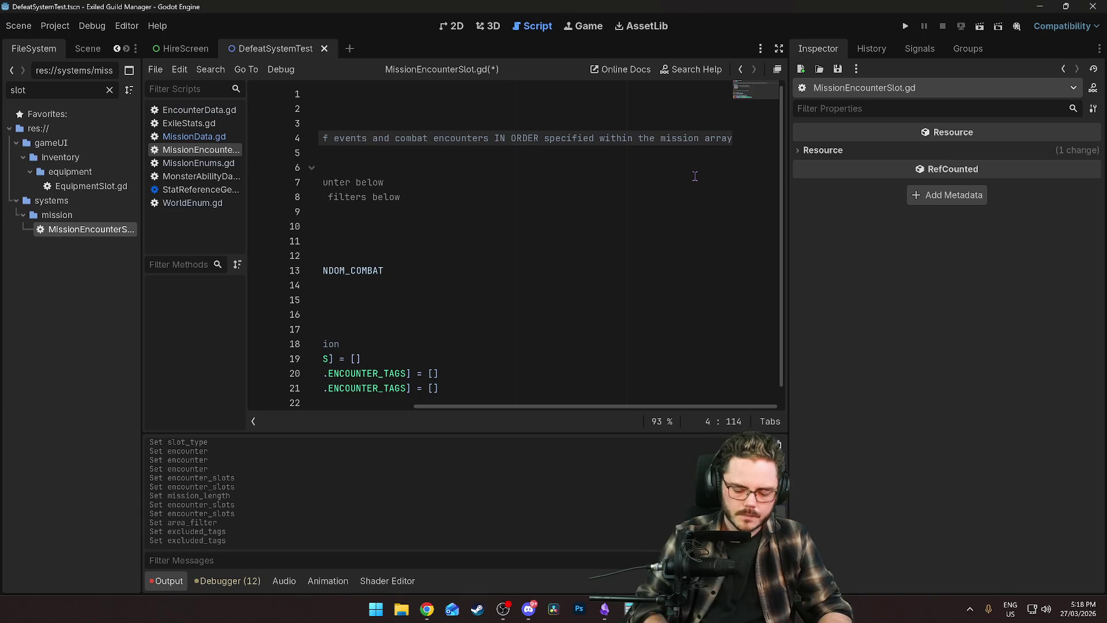
{"action": "left_click", "coordinate": [695, 169]}
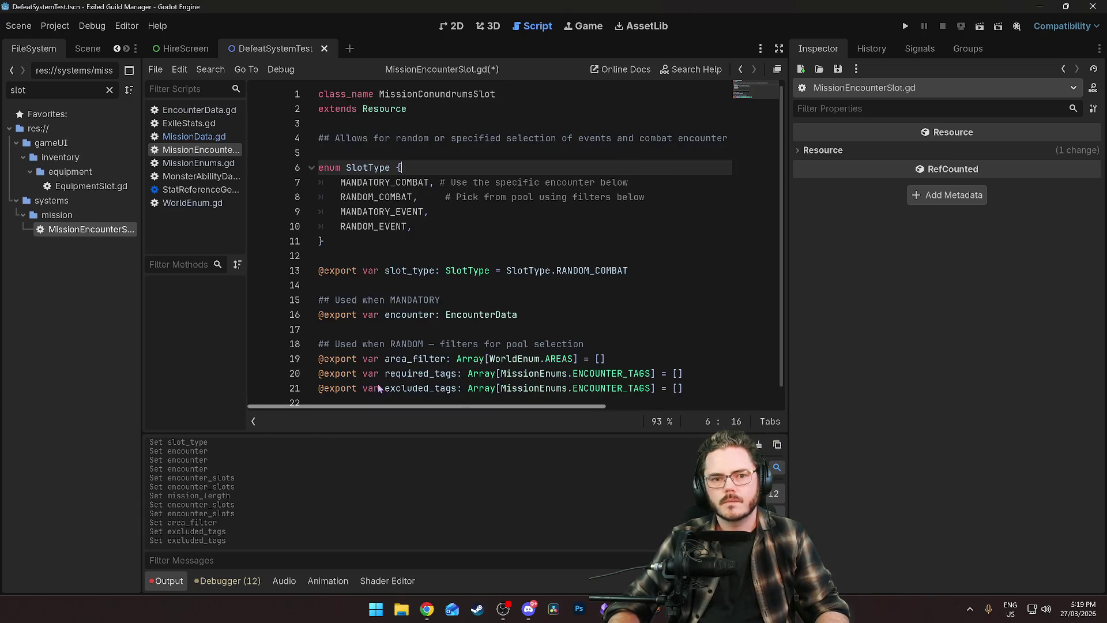
{"action": "left_click", "coordinate": [486, 139]}
{"action": "left_click", "coordinate": [439, 183]}
{"action": "key", "text": "ctrl+s"}
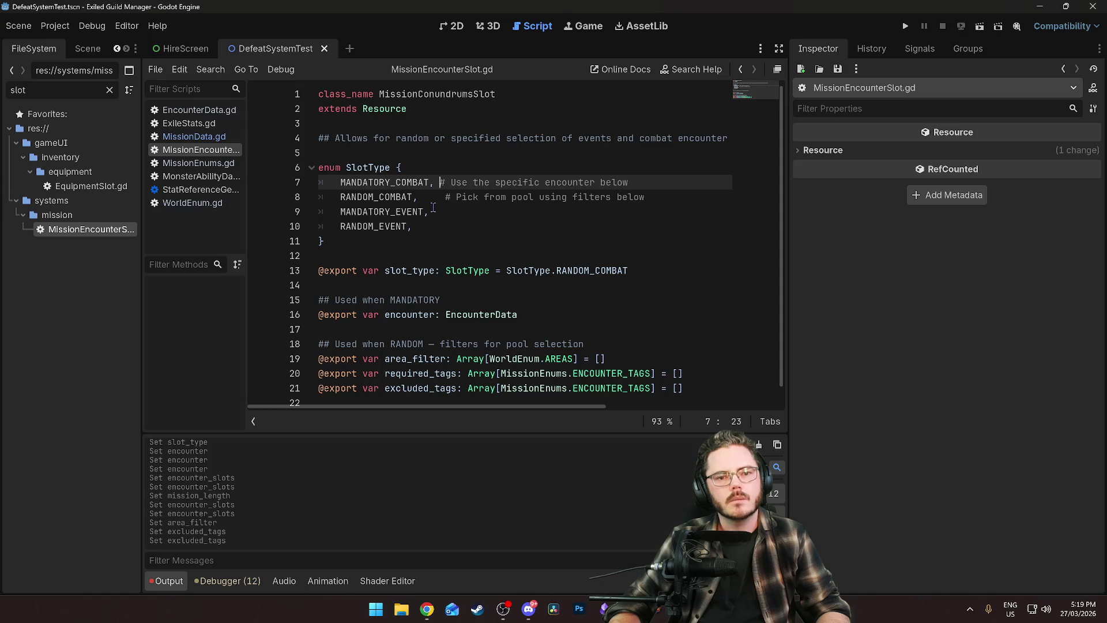
Rename MissionEncounterSlot.gd to MissionConundrumSlot.gd in the FileSystem dock
{"action": "right_click", "coordinate": [88, 231]}
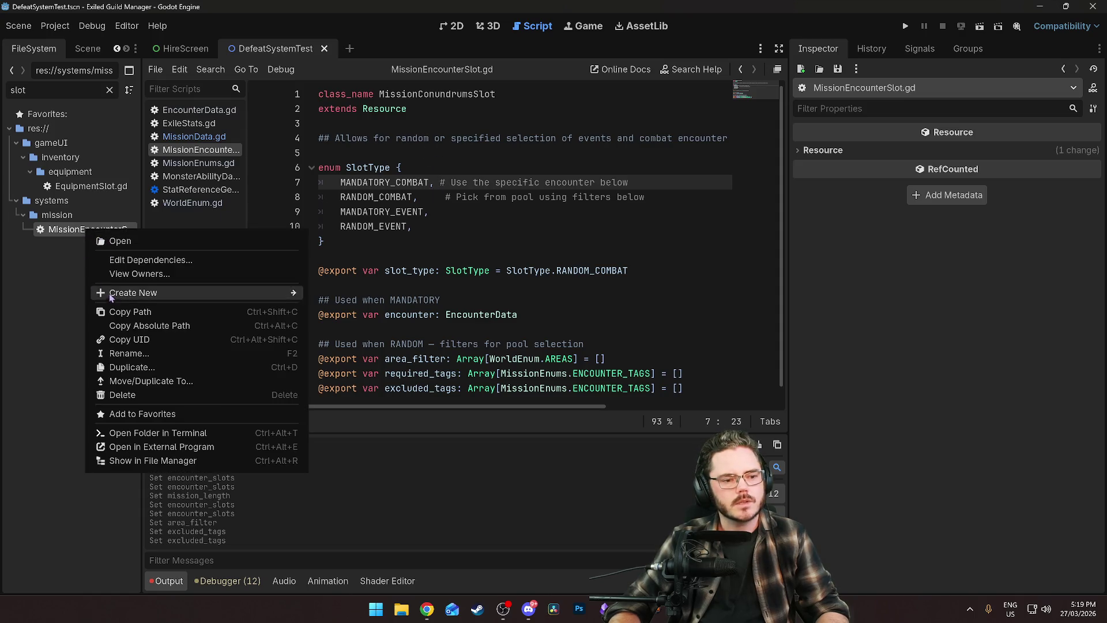
{"action": "key", "text": "F2"}
{"action": "key", "text": "Left"}
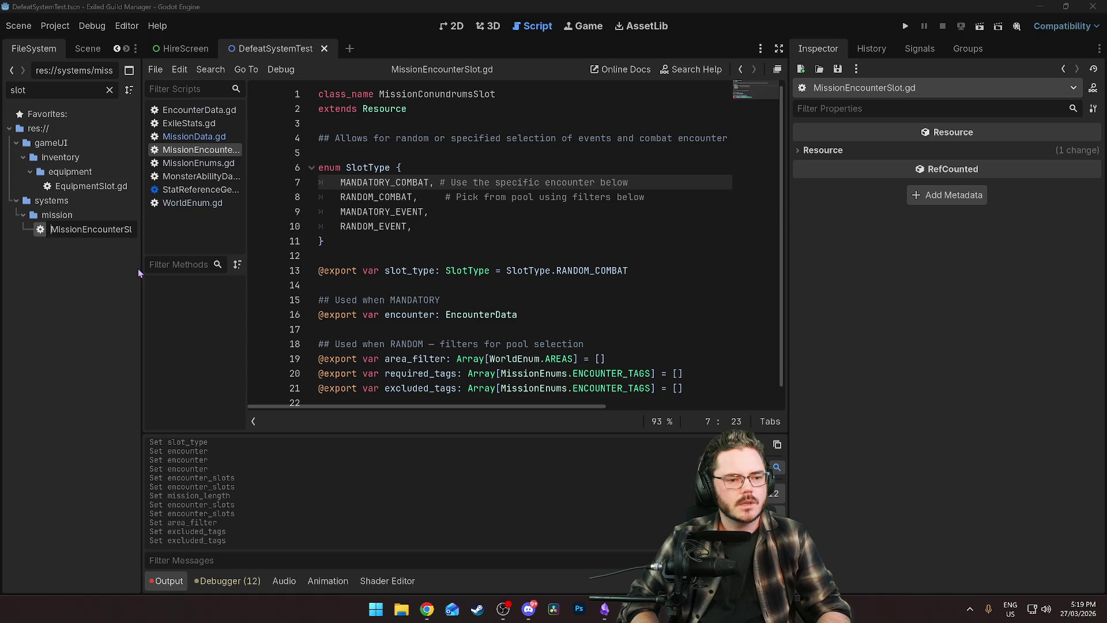
{"action": "key", "text": "Right"}
{"action": "key", "text": "Delete"}
{"action": "key", "text": "Delete"}
{"action": "key", "text": "Delete"}
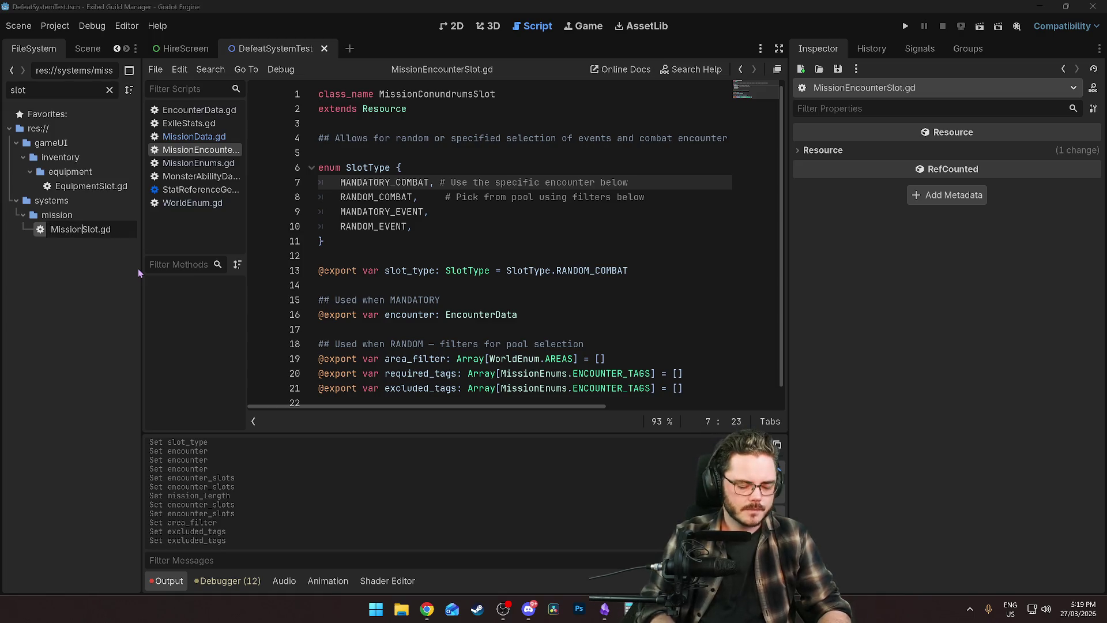
{"action": "type", "text": "Conundrum"}
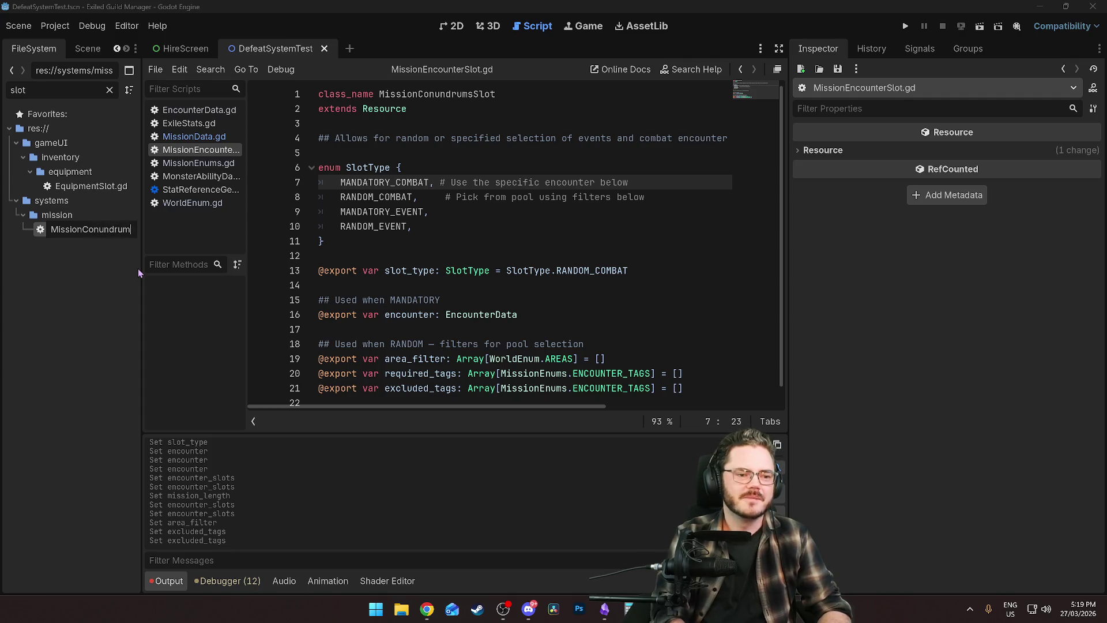
{"action": "key", "text": "Return"}
{"action": "left_click", "coordinate": [595, 250]}
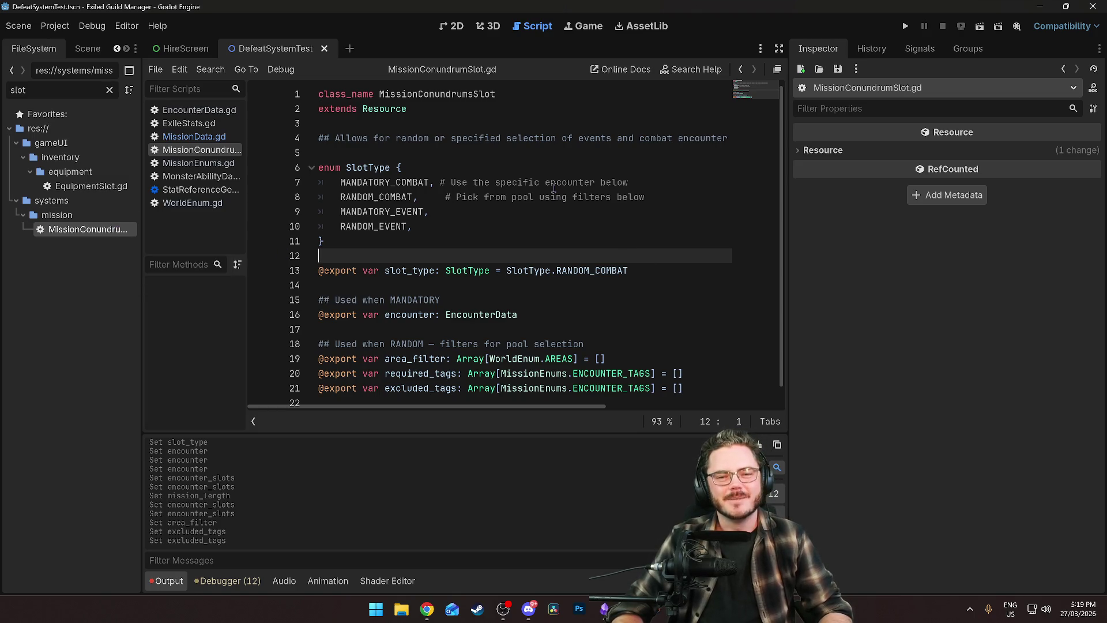
{"action": "left_click", "coordinate": [552, 158]}
{"action": "left_click", "coordinate": [444, 182]}
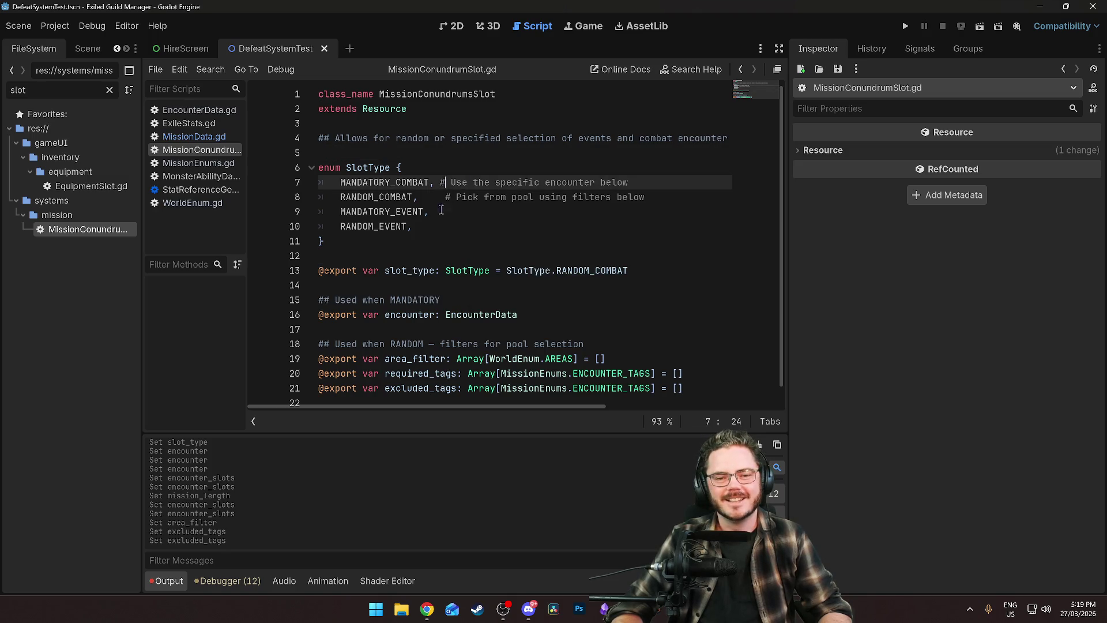
Add a line 22 TODO: non-combat events may need their own tag system, and rename the above
{"action": "scroll", "coordinate": [442, 202], "scroll_direction": "down", "scroll_amount": 1}
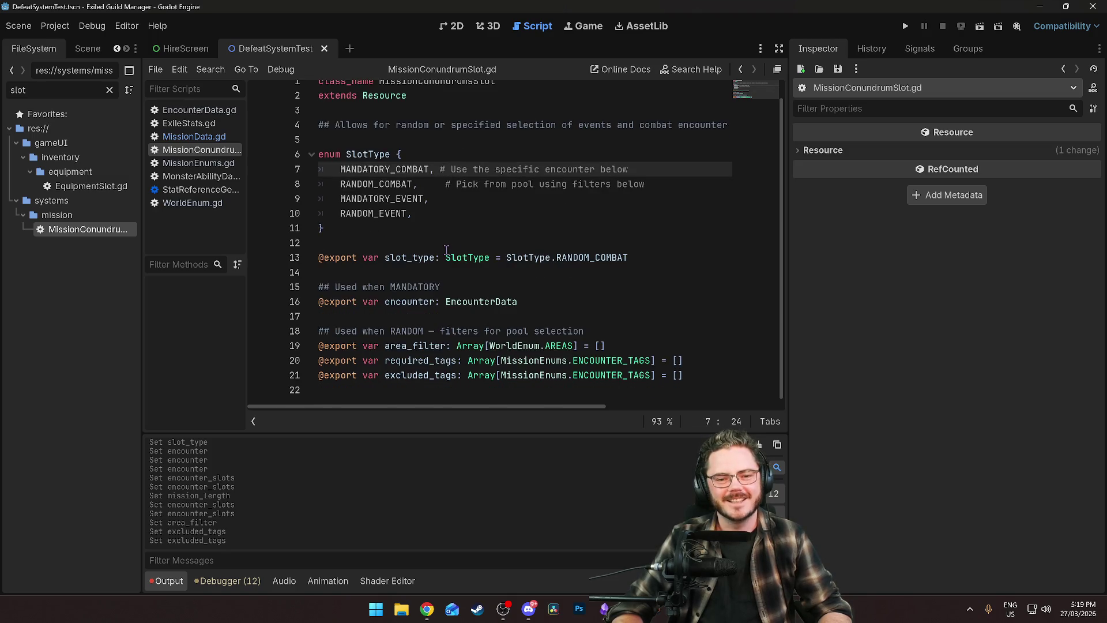
{"action": "left_click", "coordinate": [468, 196]}
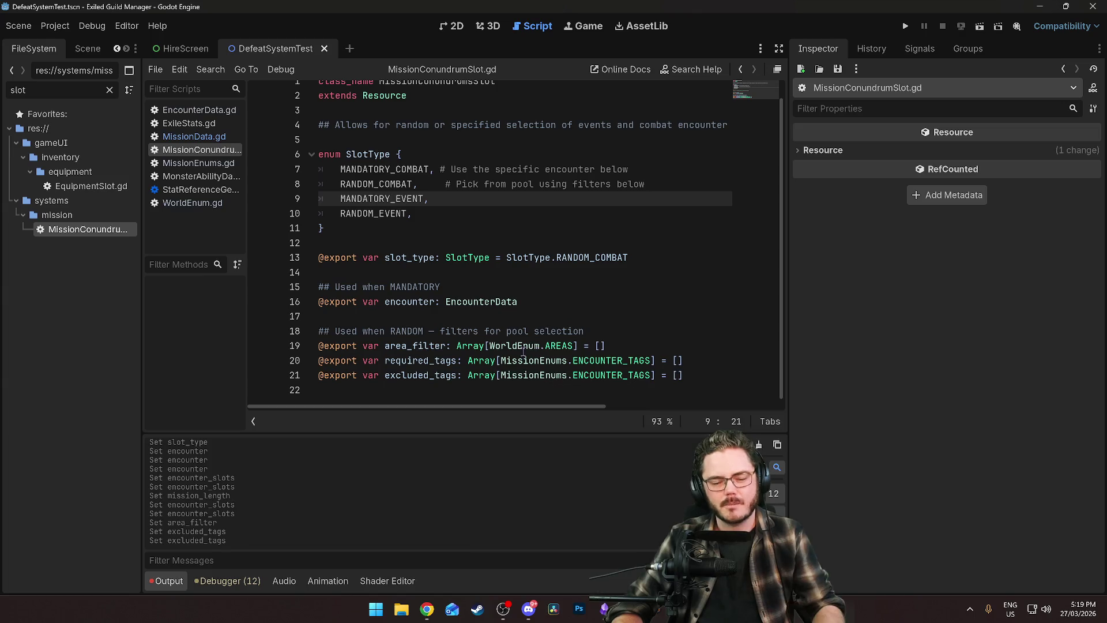
{"action": "left_click", "coordinate": [476, 346]}
{"action": "left_click", "coordinate": [696, 383]}
{"action": "type", "text": "# "}
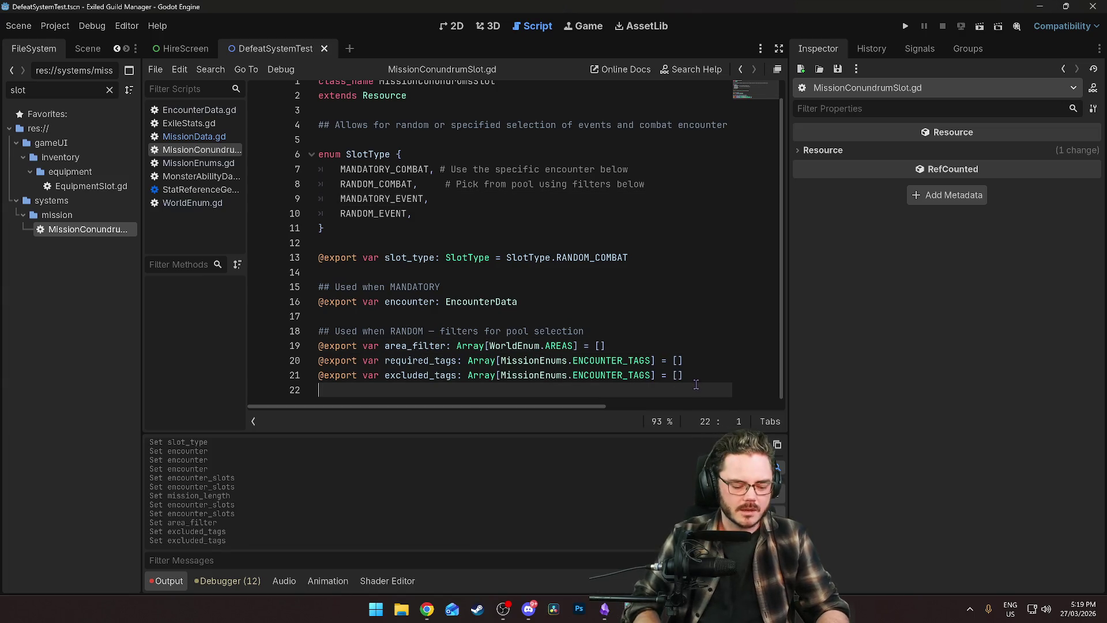
{"action": "type", "text": "TODO: M"}
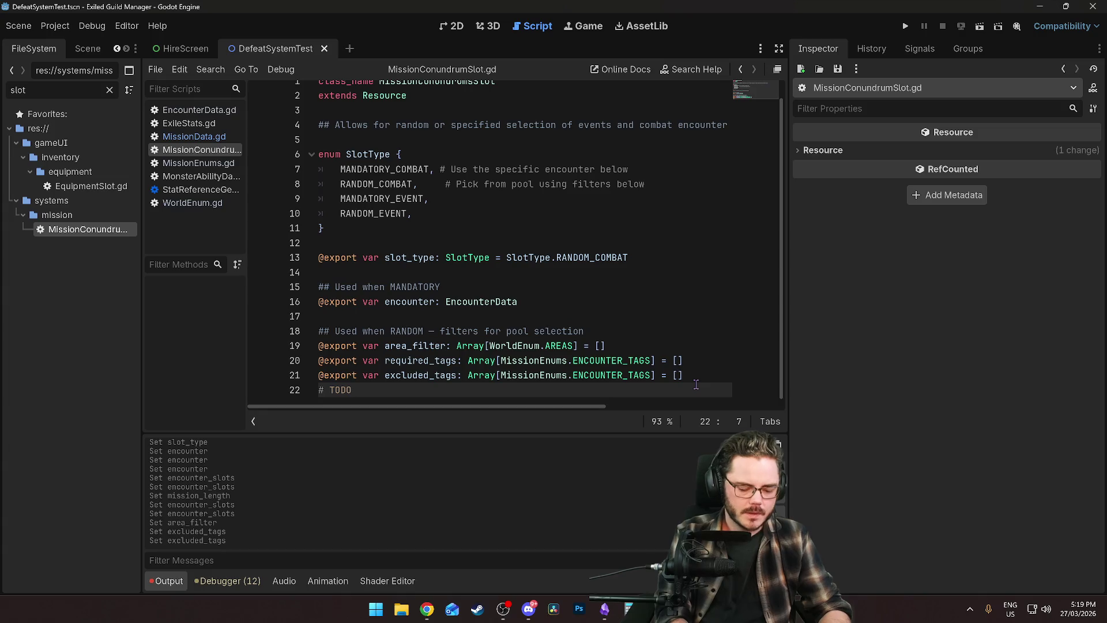
{"action": "type", "text": "AY need to check if"}
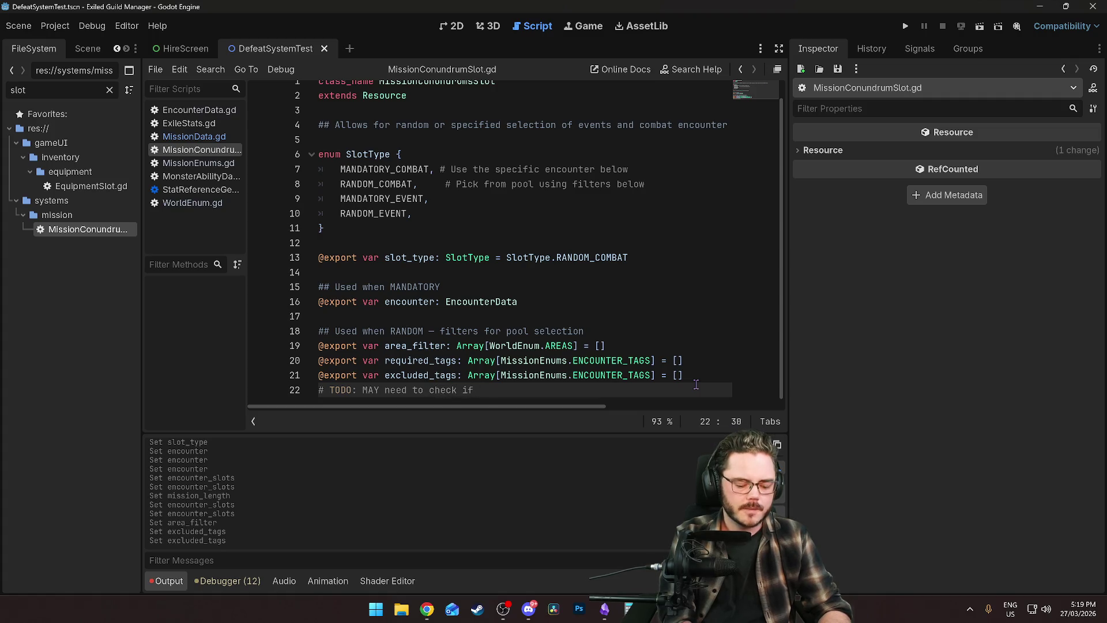
{"action": "type", "text": "mba"}
{"action": "type", "text": "need"}
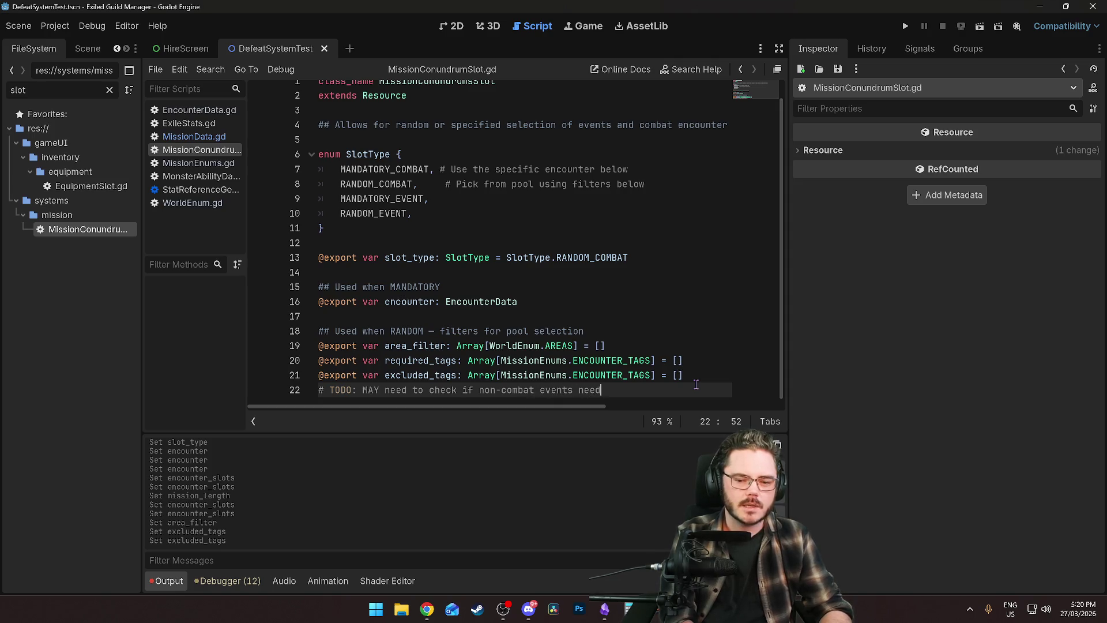
{"action": "type", "text": "g system and add here an"}
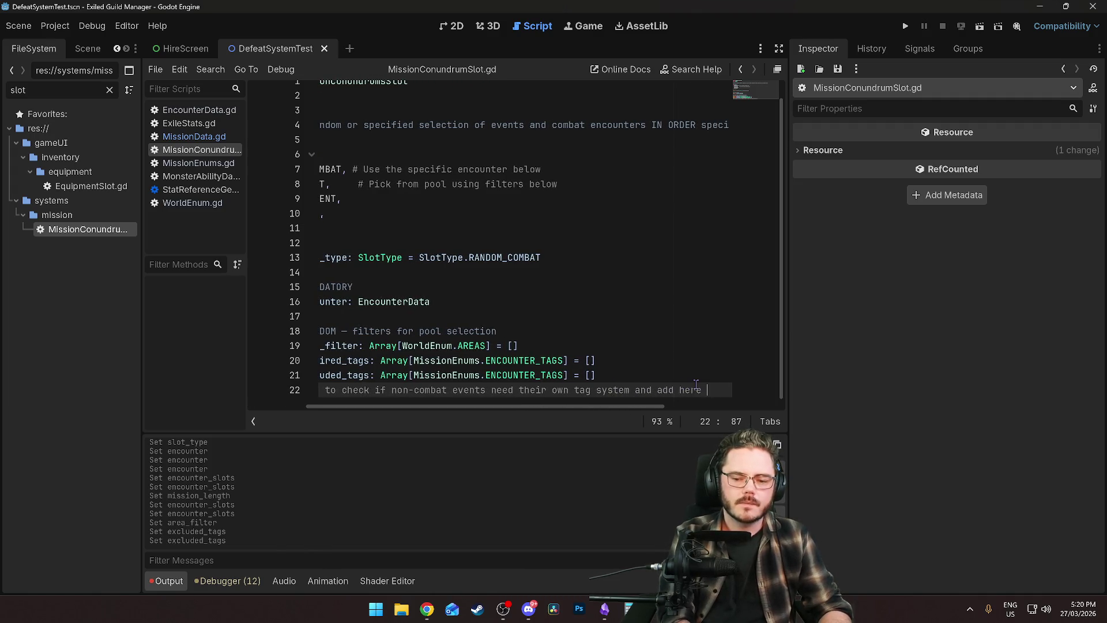
{"action": "type", "text": "+ rename "}
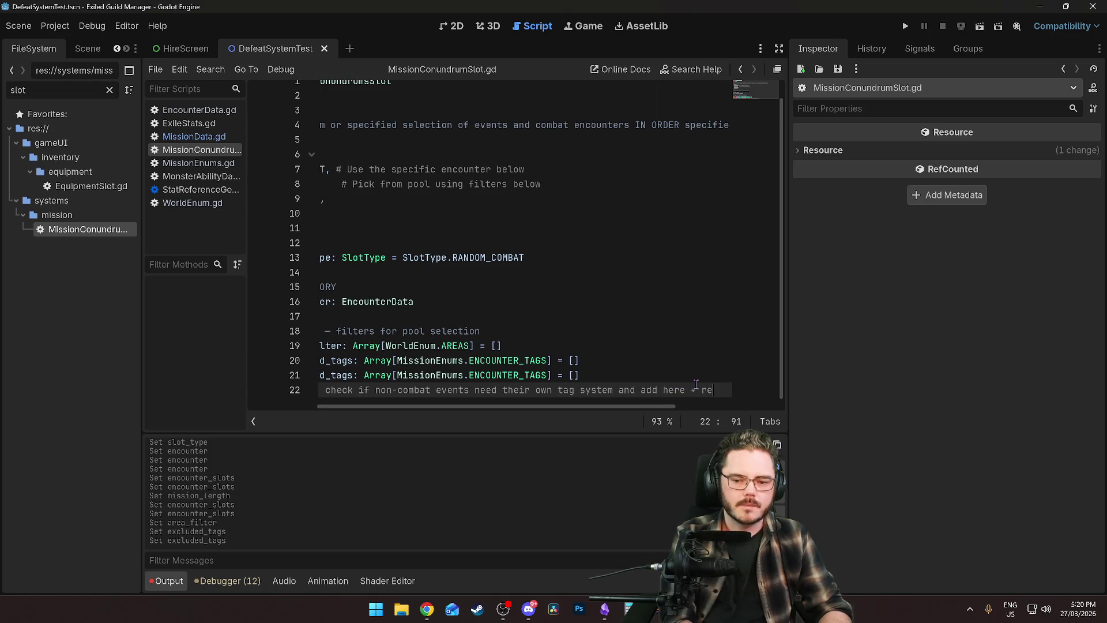
{"action": "type", "text": "the above"}
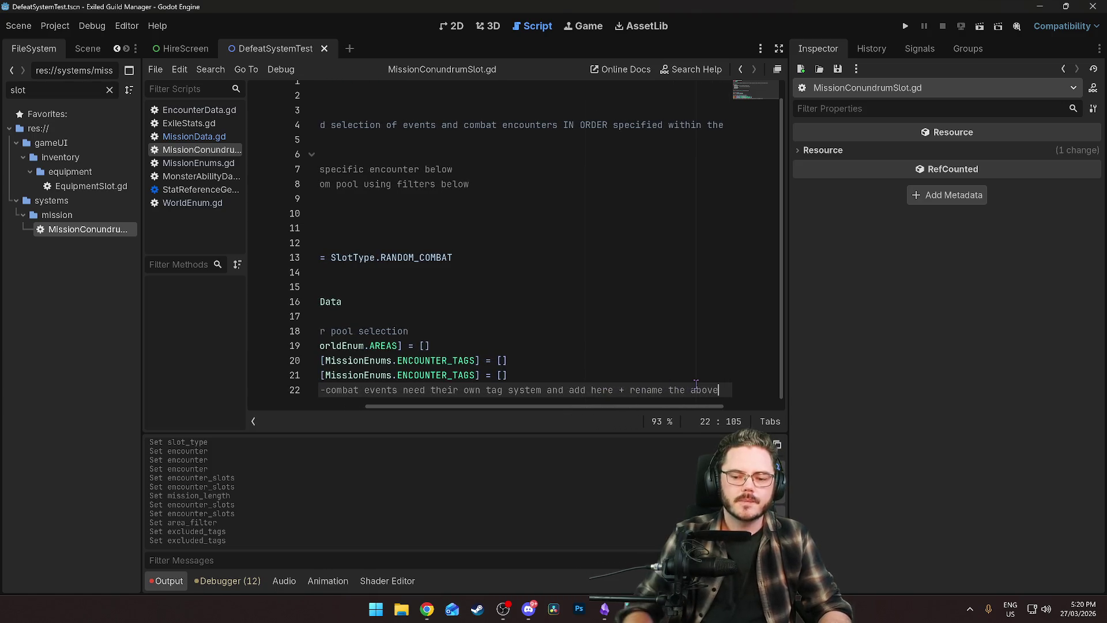
{"action": "key", "text": "Up"}
{"action": "key", "text": "Up"}
{"action": "key", "text": "Up"}
{"action": "key", "text": "Up"}
{"action": "key", "text": "Up"}
{"action": "key", "text": "Up"}
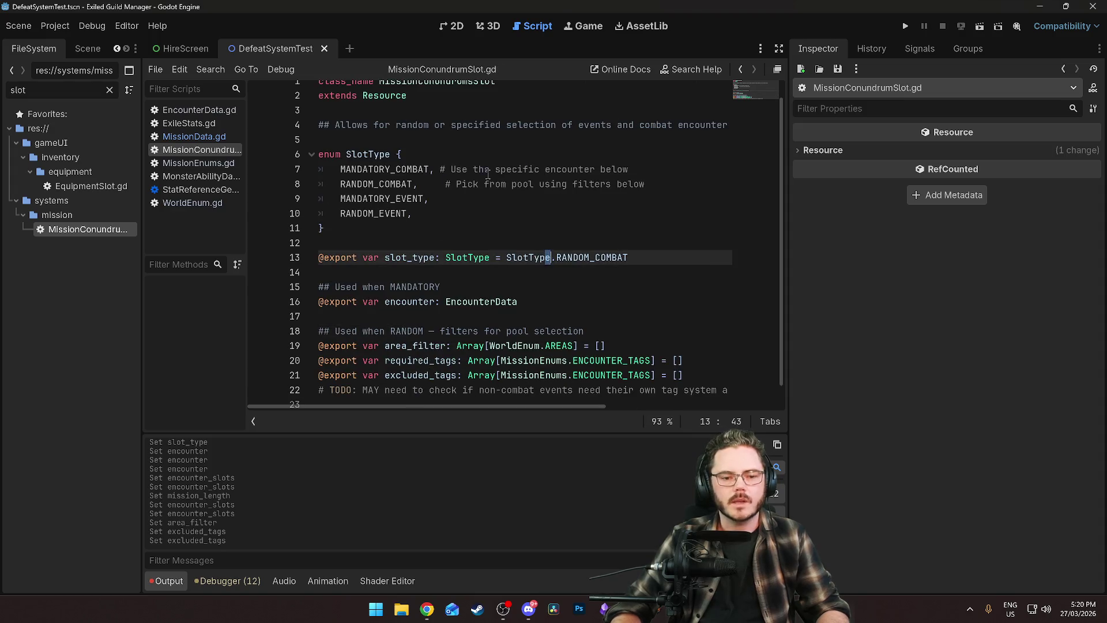
{"action": "scroll", "coordinate": [507, 211], "scroll_direction": "down", "scroll_amount": 1}
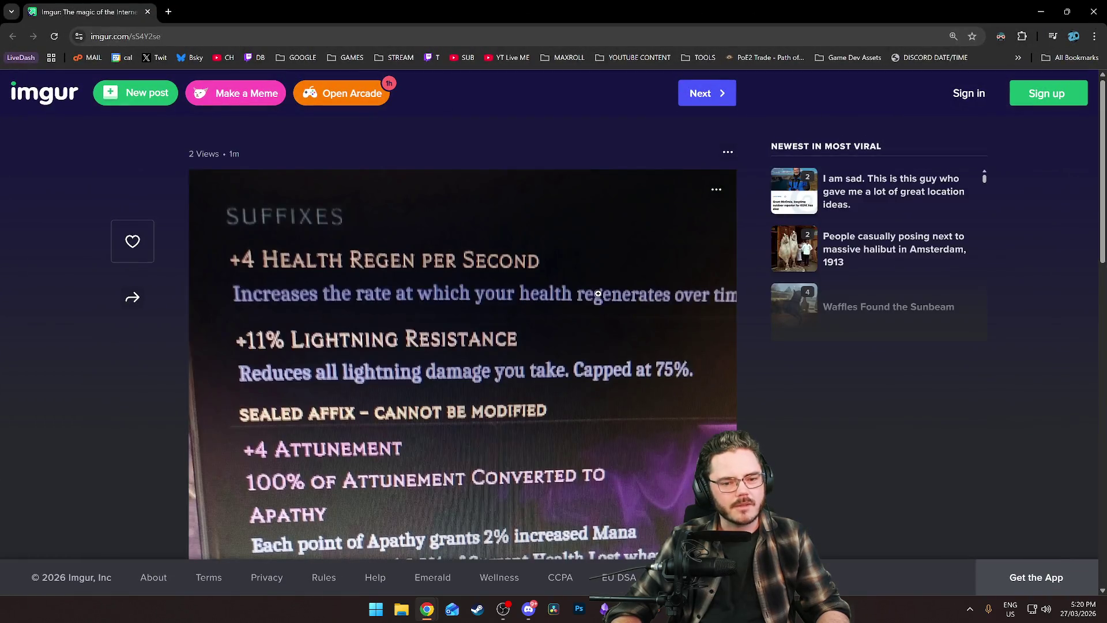
Scroll through the Imgur post, then close the browser window to return to Godot
{"action": "scroll", "coordinate": [598, 293], "scroll_direction": "down", "scroll_amount": 3}
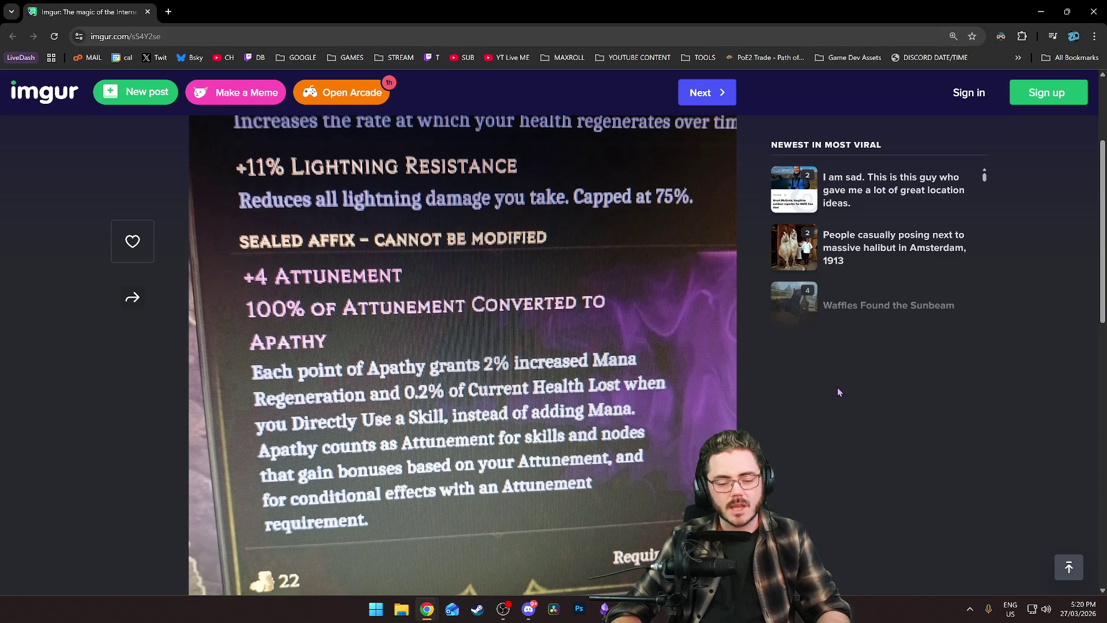
{"action": "scroll", "coordinate": [819, 392], "scroll_direction": "down", "scroll_amount": 3}
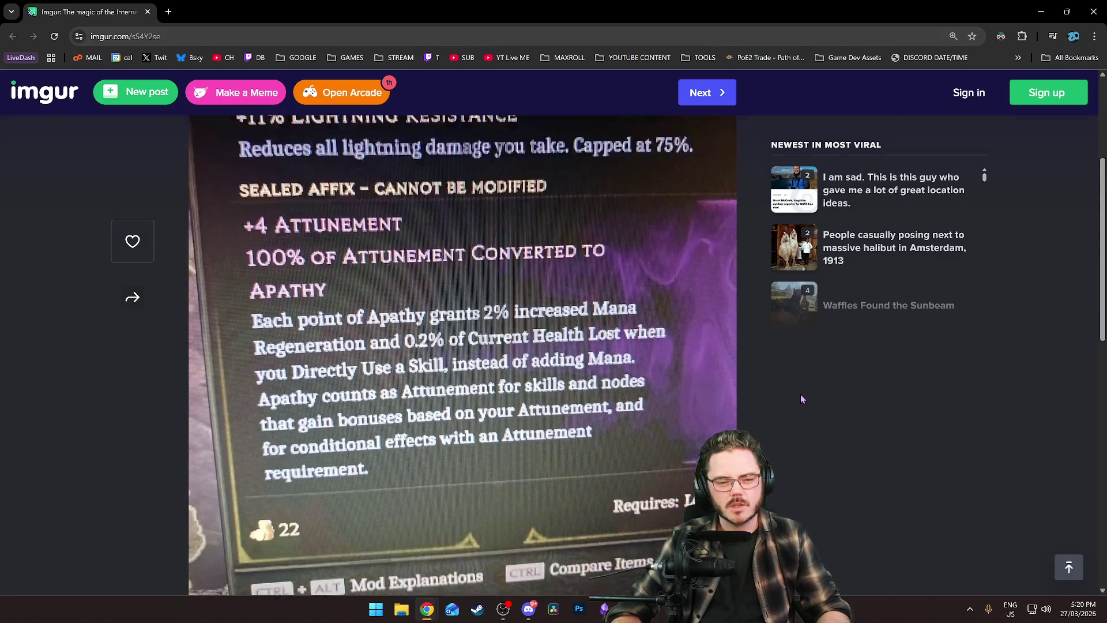
{"action": "scroll", "coordinate": [797, 400], "scroll_direction": "up", "scroll_amount": 4}
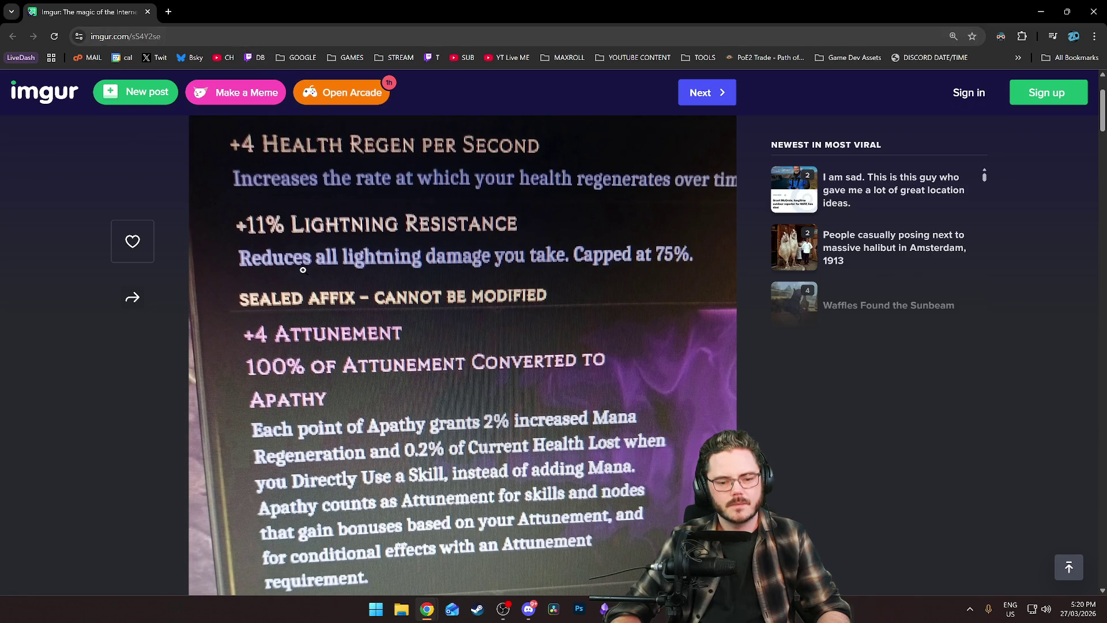
{"action": "scroll", "coordinate": [303, 269], "scroll_direction": "down", "scroll_amount": 3}
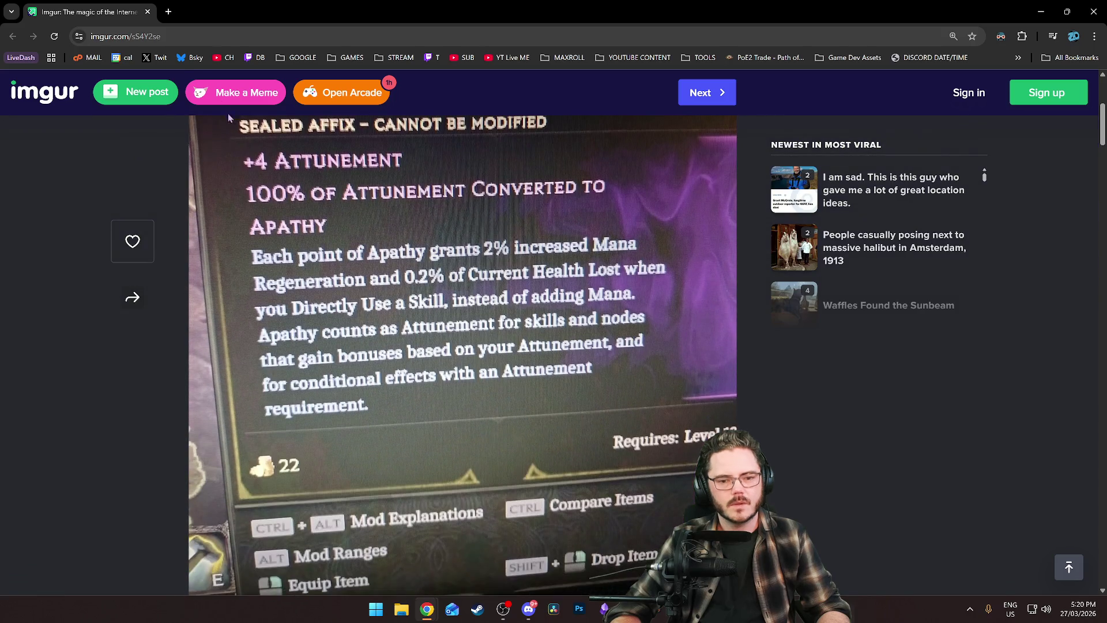
{"action": "left_click", "coordinate": [148, 12]}
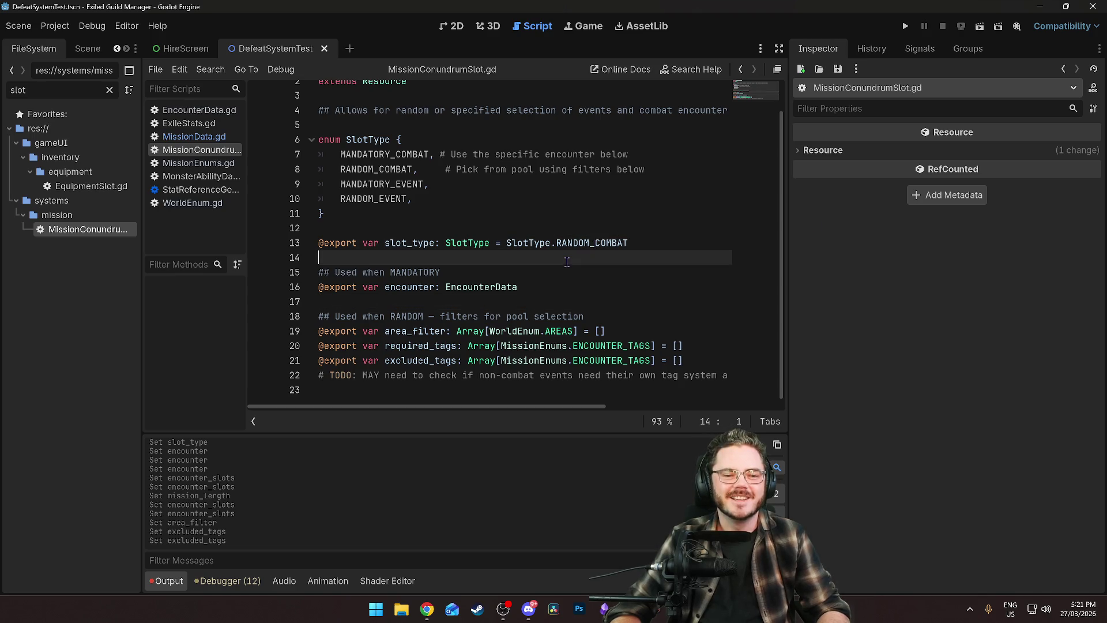
Review the SlotType enum and lines 10–14 in MissionConundrumSlot.gd
{"action": "left_click", "coordinate": [554, 212]}
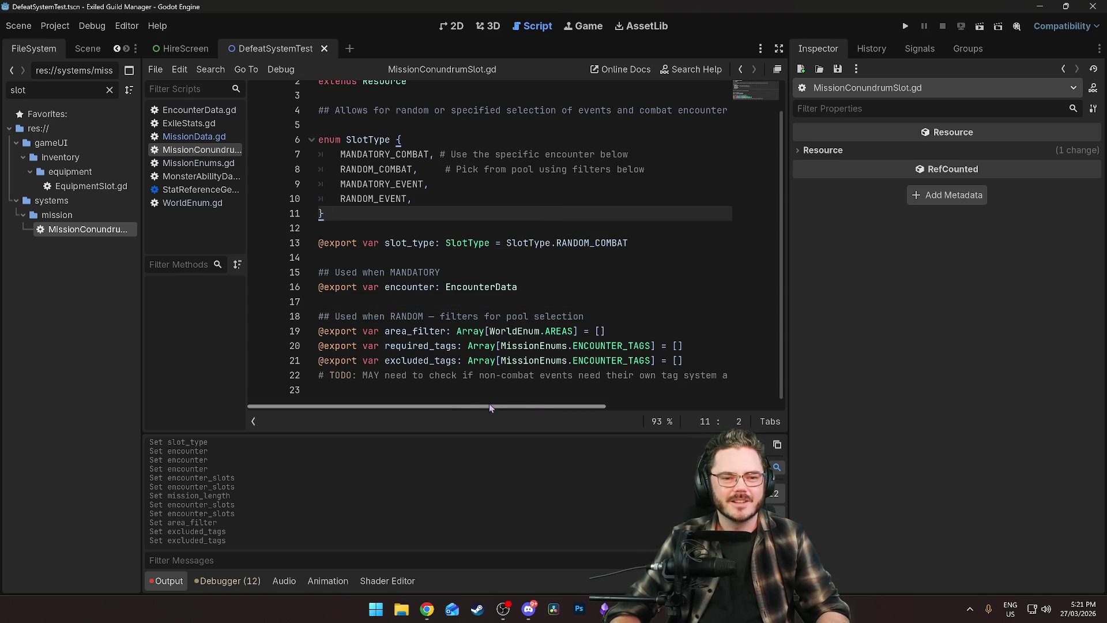
{"action": "scroll", "coordinate": [477, 338], "scroll_direction": "up", "scroll_amount": 1}
{"action": "scroll", "coordinate": [497, 332], "scroll_direction": "down", "scroll_amount": 1}
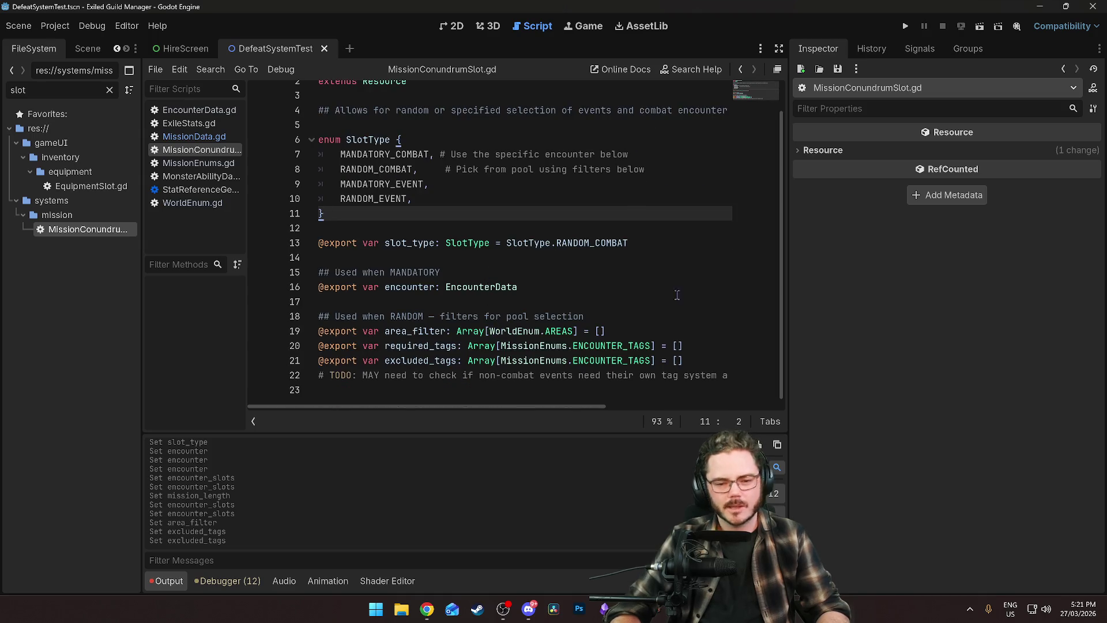
{"action": "left_click", "coordinate": [542, 254]}
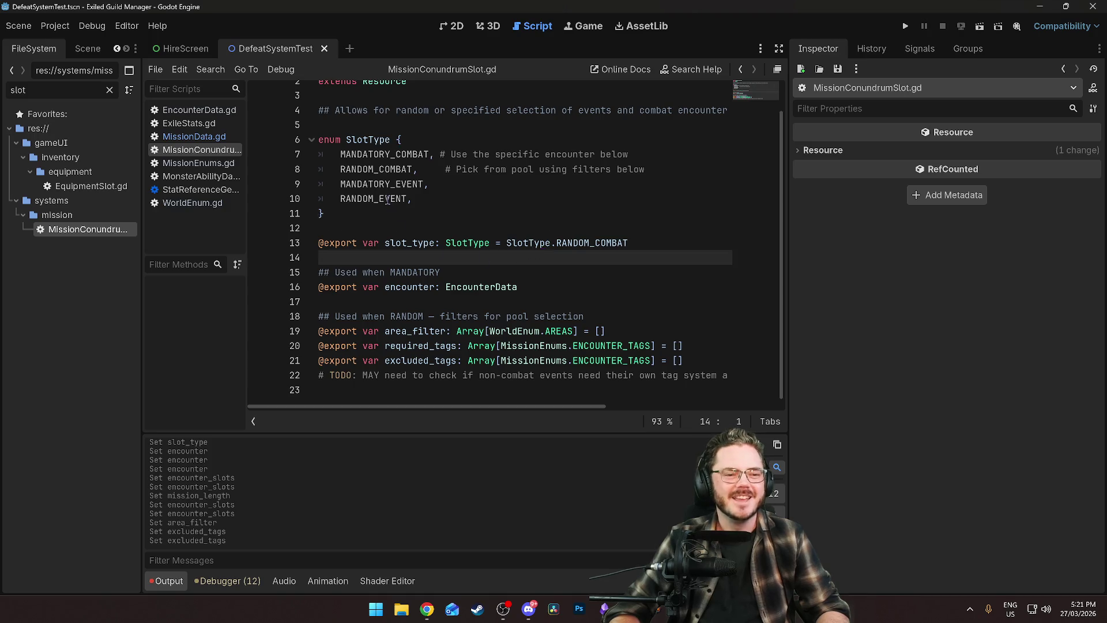
{"action": "left_click", "coordinate": [491, 202]}
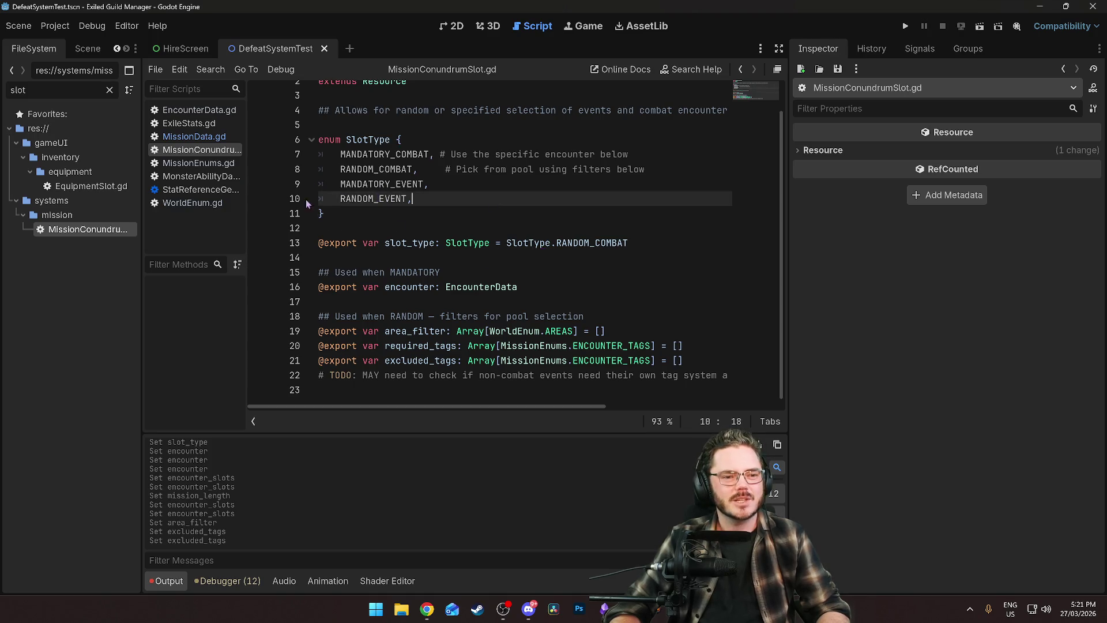
In MissionData.gd, retype the encounter_slots array as MissionConundrumsSlot and save
{"action": "left_click", "coordinate": [194, 136]}
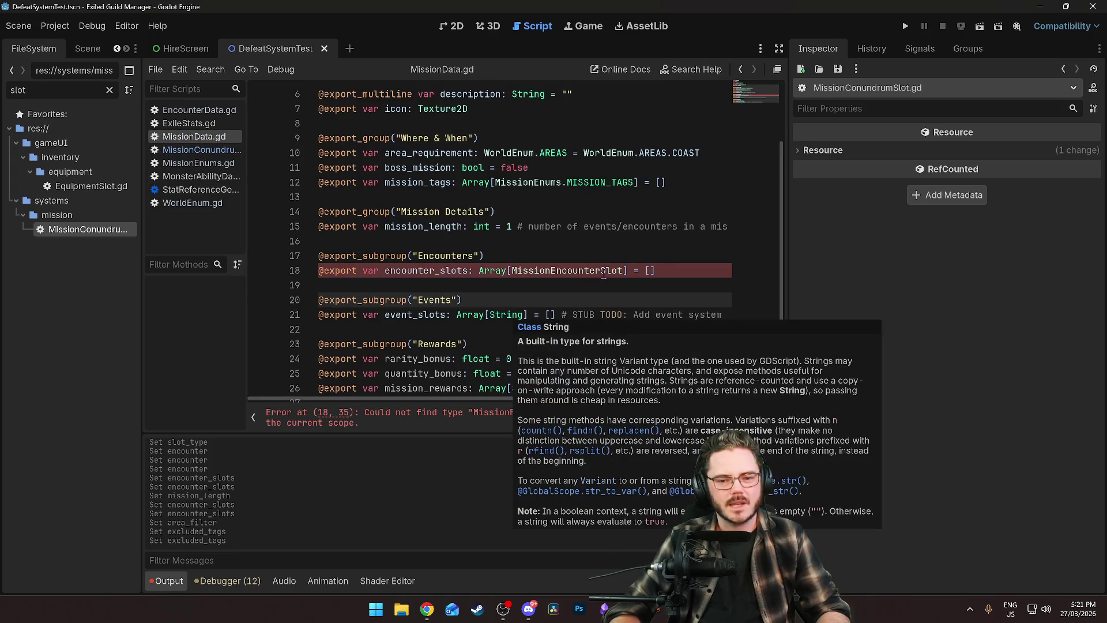
{"action": "left_click_drag", "start_coordinate": [601, 271], "coordinate": [548, 272]}
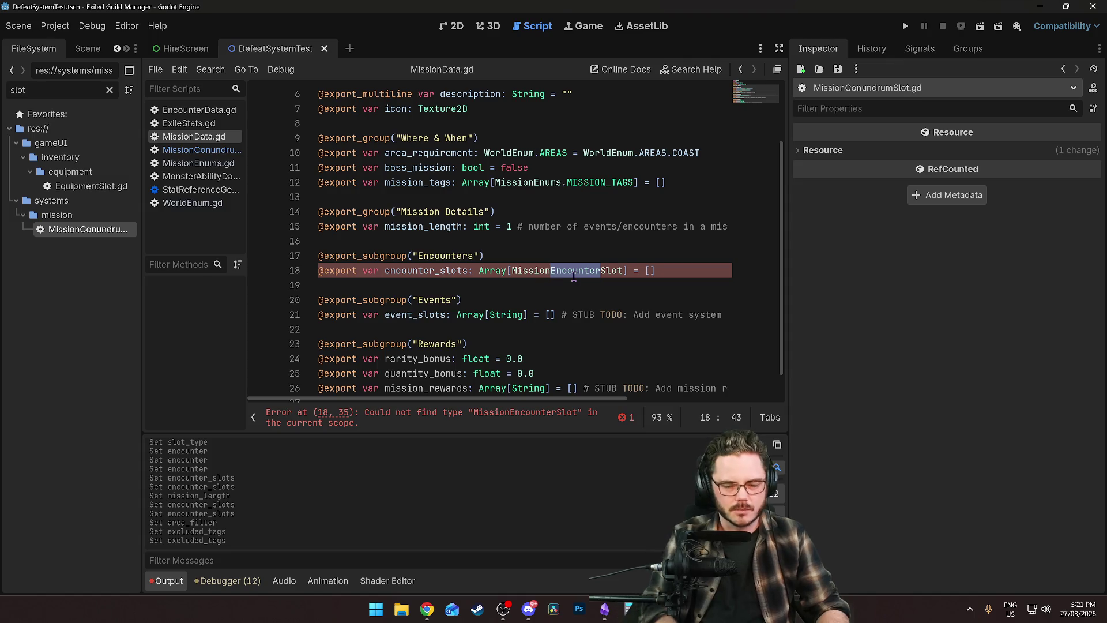
{"action": "type", "text": "Con"}
{"action": "key", "text": "Return"}
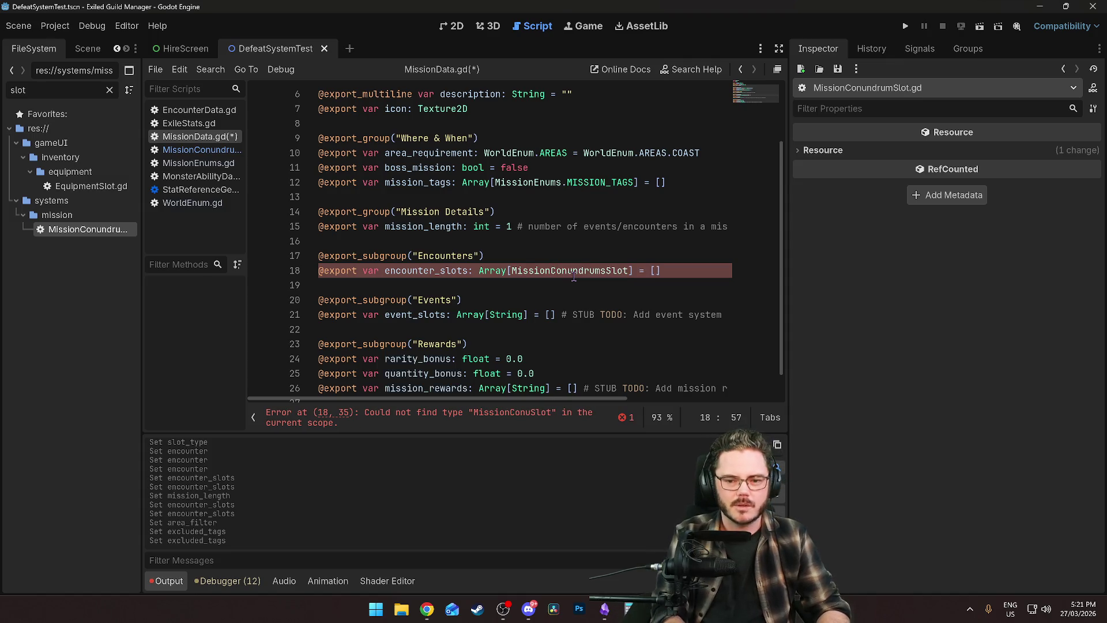
{"action": "left_click_drag", "start_coordinate": [667, 271], "coordinate": [478, 278]}
{"action": "key", "text": "ctrl+s"}
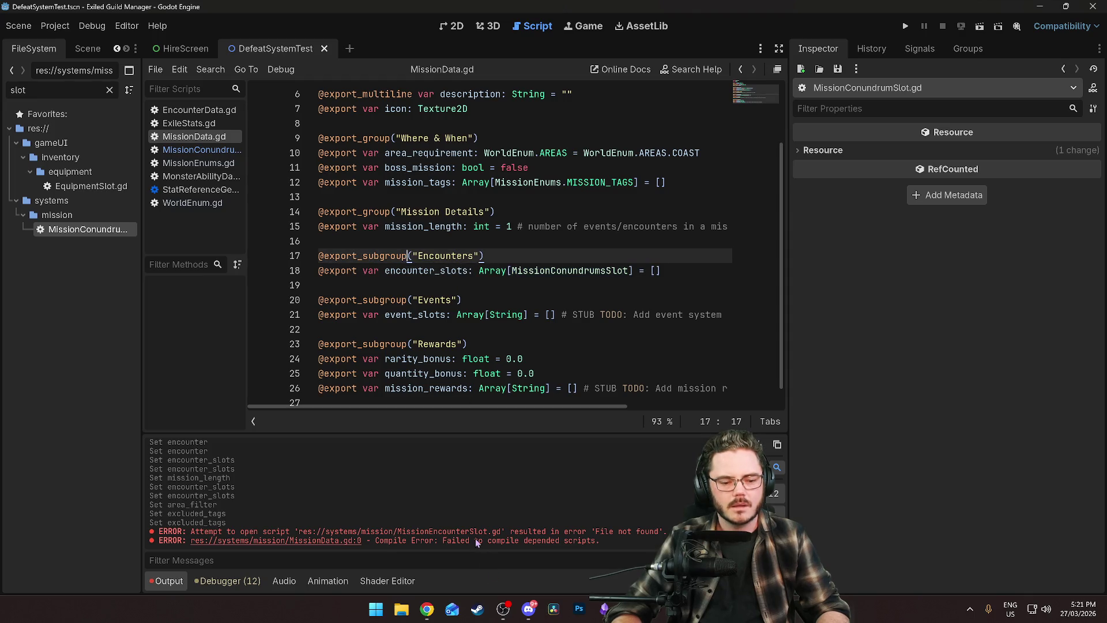
Check the MissionData.gd compile error, then close the Godot editor to restart it
{"action": "left_click", "coordinate": [304, 544]}
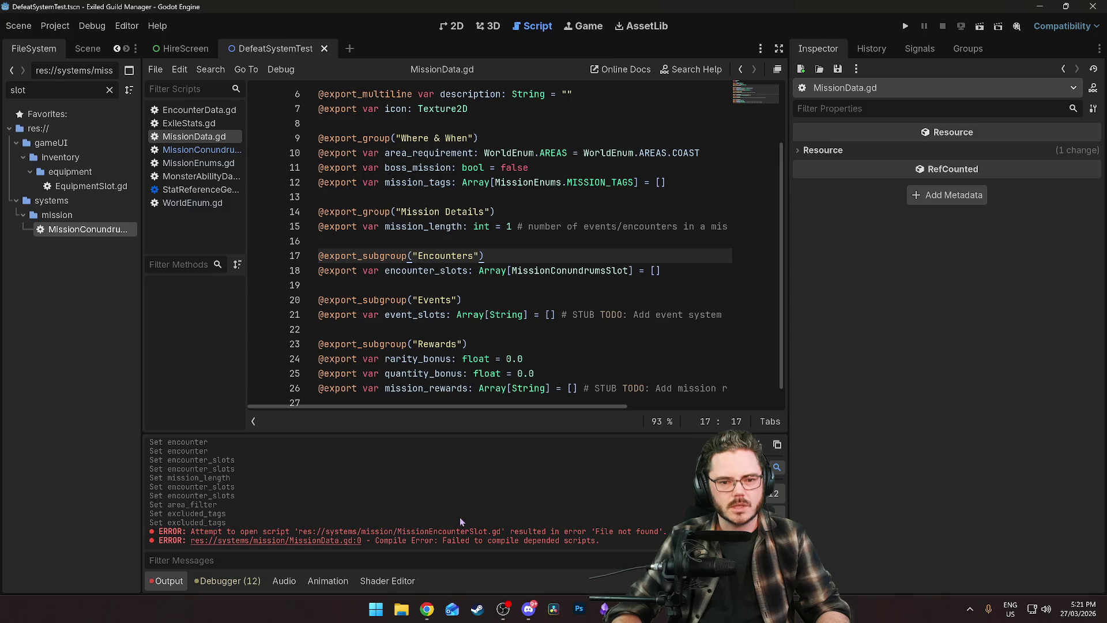
{"action": "left_click", "coordinate": [538, 299]}
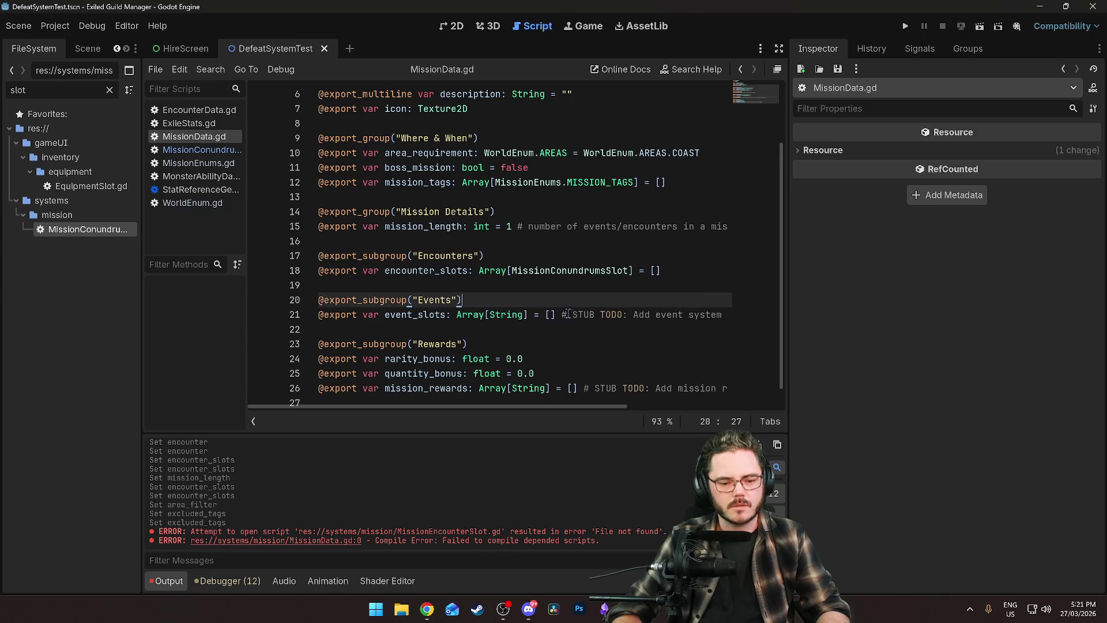
{"action": "scroll", "coordinate": [525, 327], "scroll_direction": "up", "scroll_amount": 2}
{"action": "scroll", "coordinate": [525, 328], "scroll_direction": "down", "scroll_amount": 2}
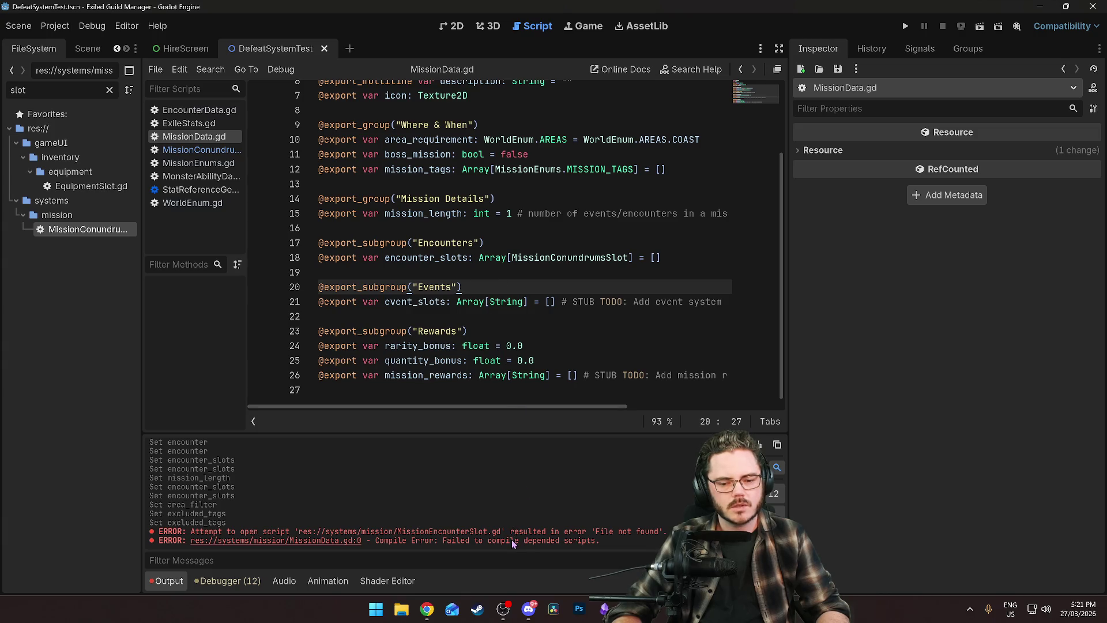
{"action": "left_click", "coordinate": [1093, 6]}
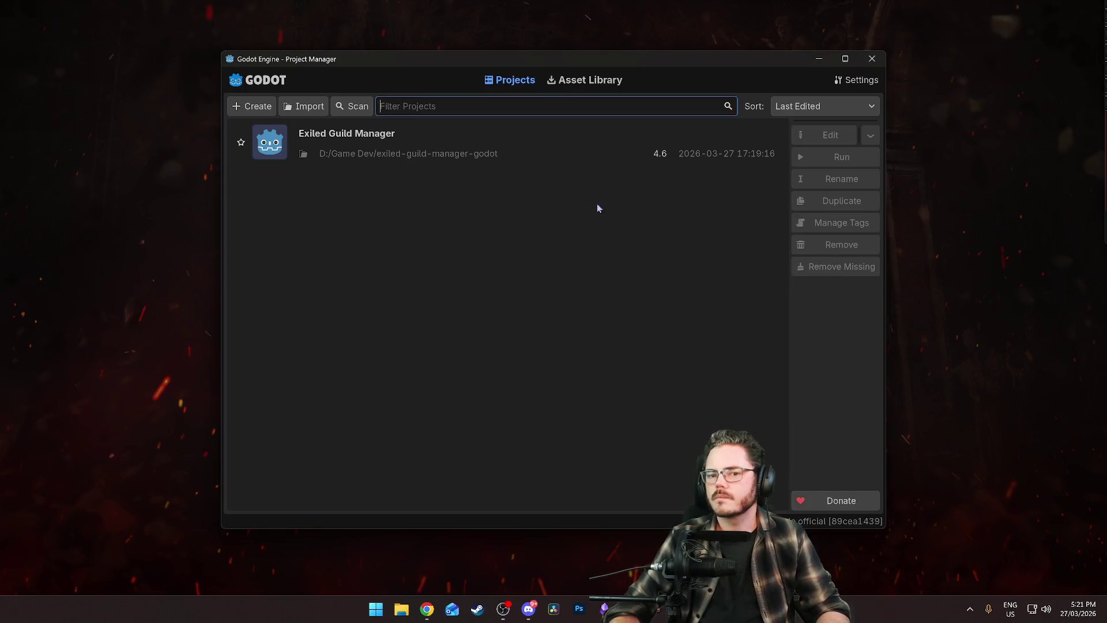
Reopen the Exiled Guild Manager project from the Project Manager list
{"action": "double_click", "coordinate": [453, 152]}
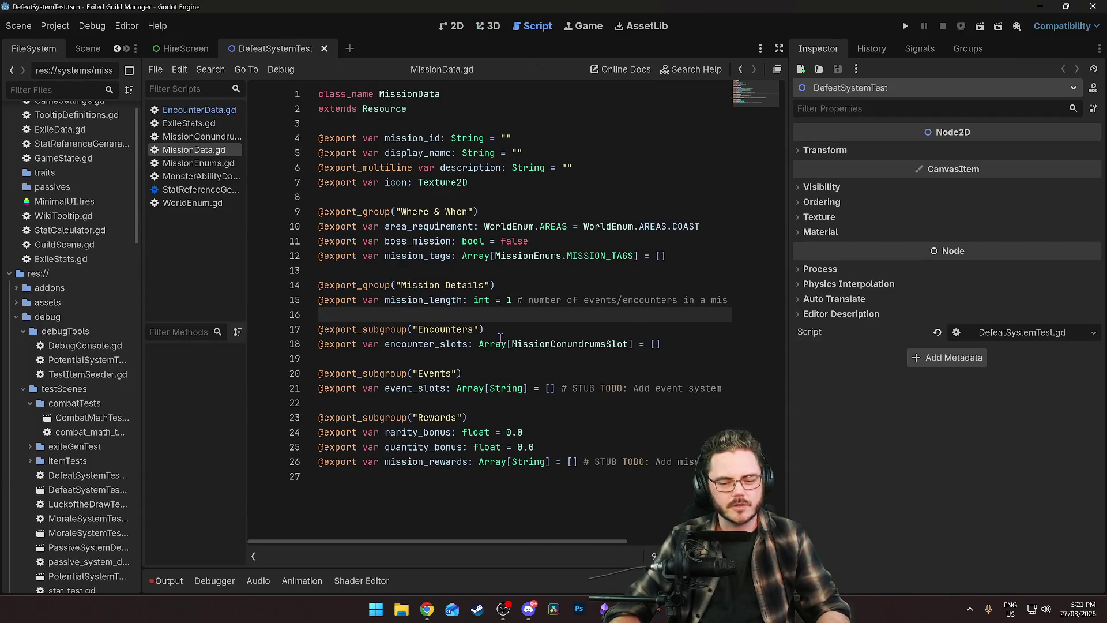
Delete the Events subgroup, event_slots lines and leftover comment from MissionData.gd
{"action": "left_click", "coordinate": [418, 515]}
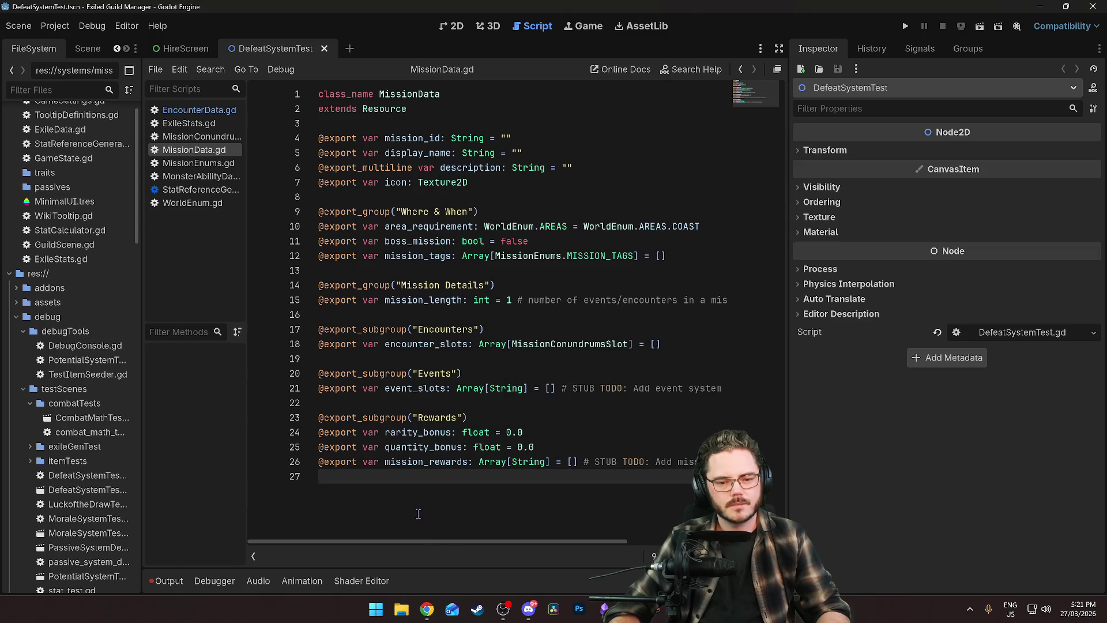
{"action": "mouse_move", "coordinate": [694, 387]}
{"action": "left_mouse_down"}
{"action": "mouse_move", "coordinate": [346, 388]}
{"action": "mouse_move", "coordinate": [308, 376]}
{"action": "left_mouse_up"}
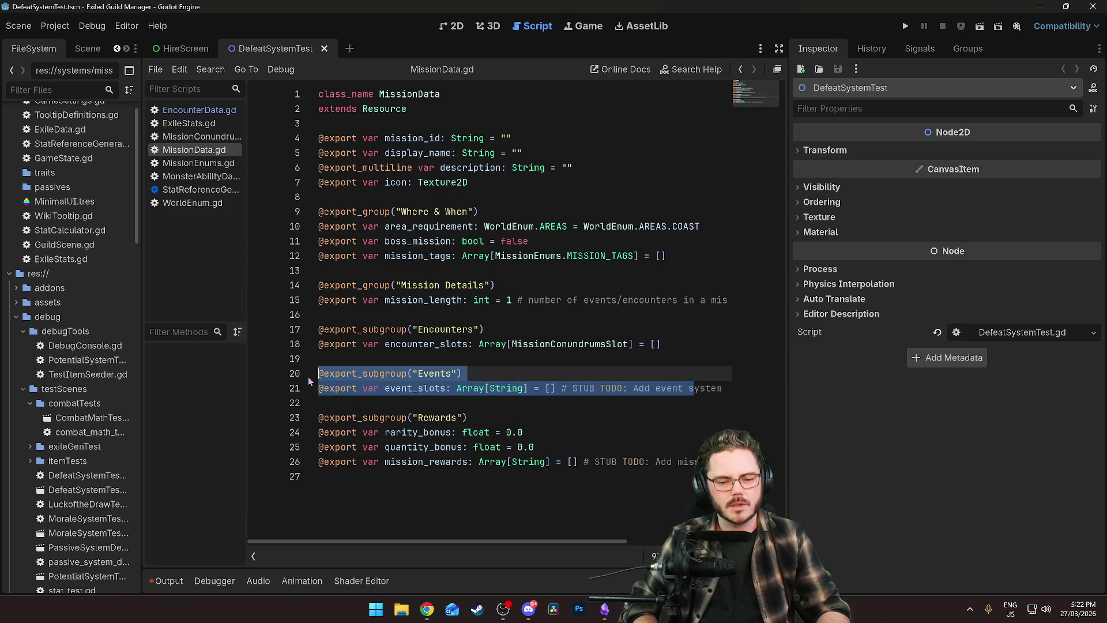
{"action": "key", "text": "BackSpace"}
{"action": "left_click_drag", "start_coordinate": [603, 374], "coordinate": [304, 369]}
{"action": "key", "text": "BackSpace"}
{"action": "key", "text": "BackSpace"}
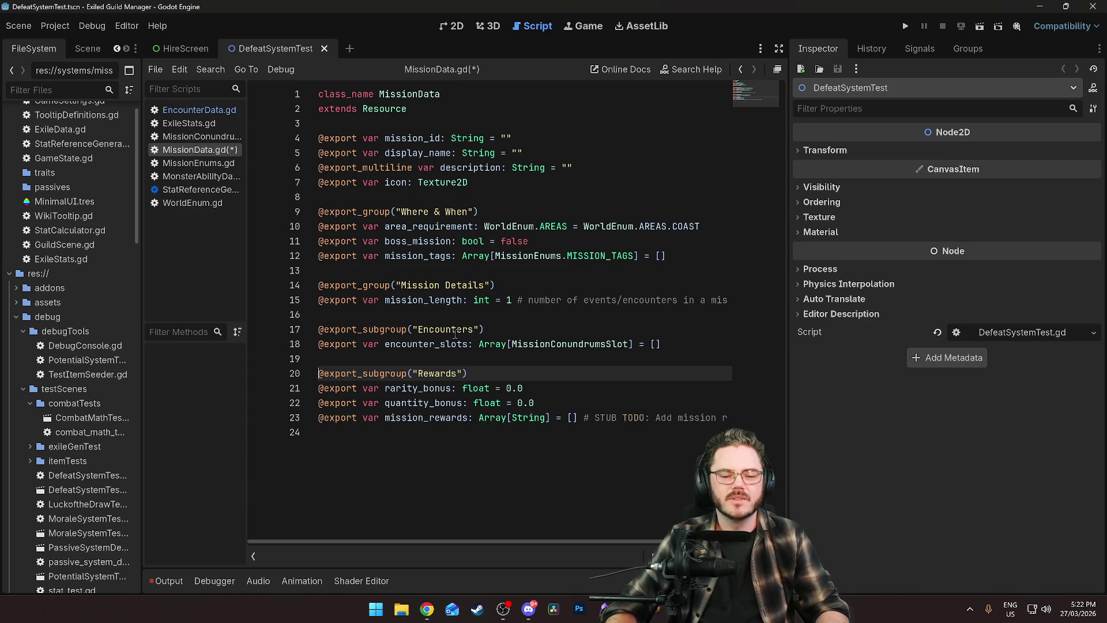
Rename the Encounters subgroup to 'Encounters & Events' and save the script
{"action": "left_click", "coordinate": [474, 329]}
{"action": "type", "text": "& Event"}
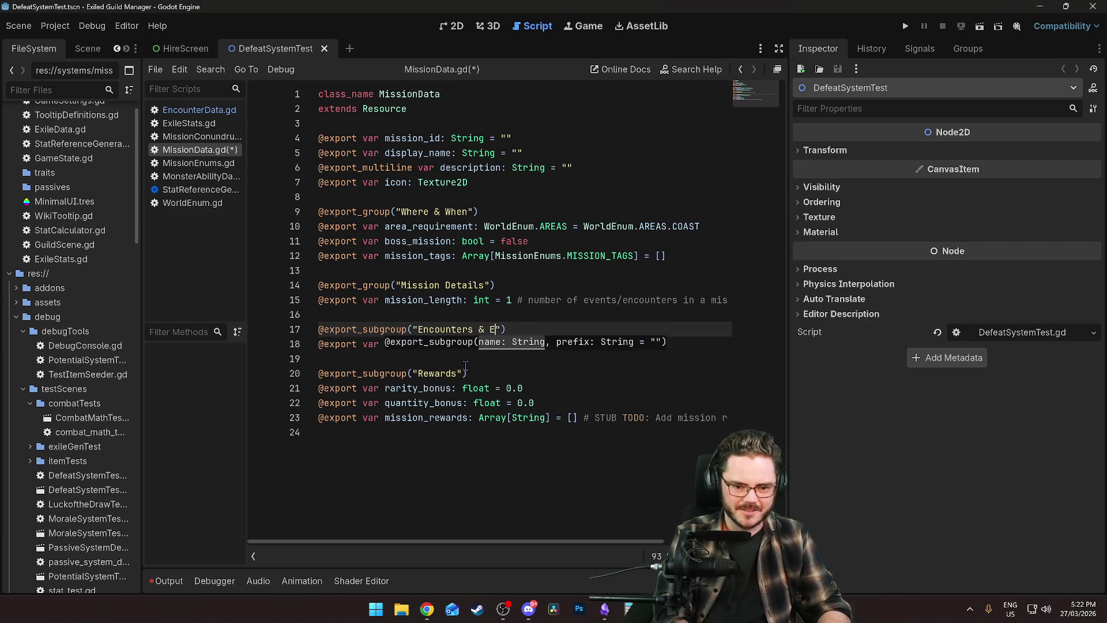
{"action": "type", "text": "s"}
{"action": "left_click", "coordinate": [583, 301]}
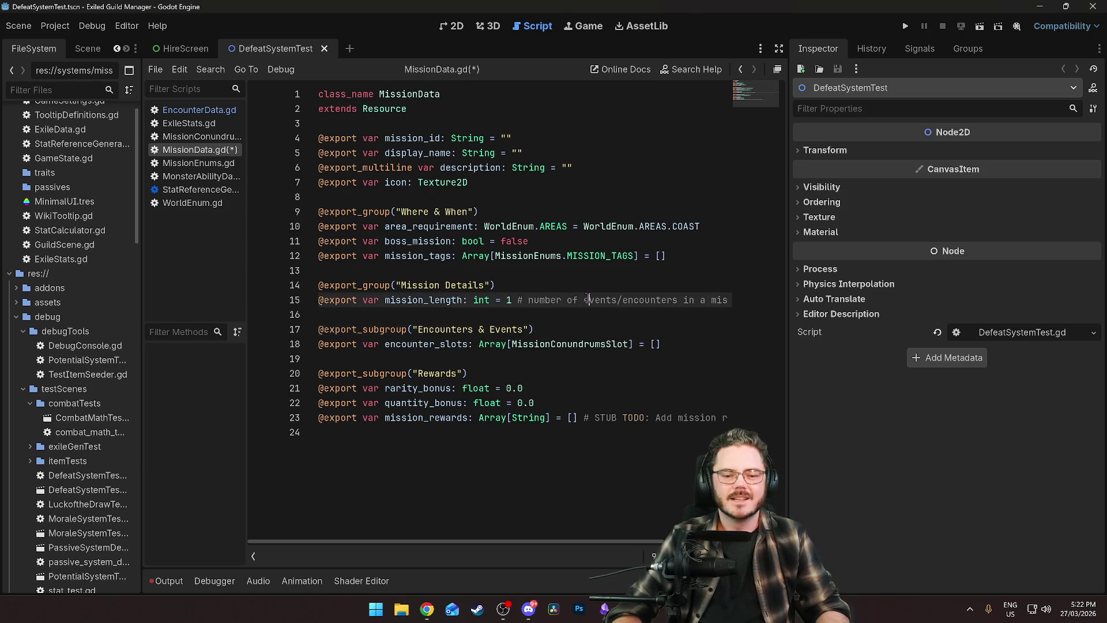
{"action": "left_click", "coordinate": [584, 307]}
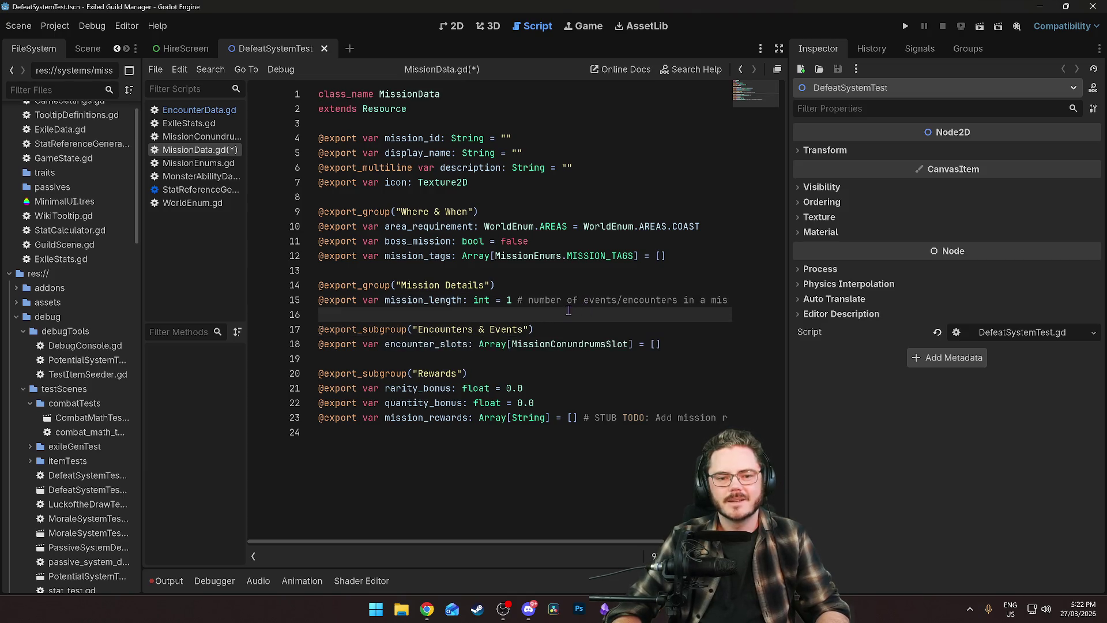
{"action": "key", "text": "ctrl+s"}
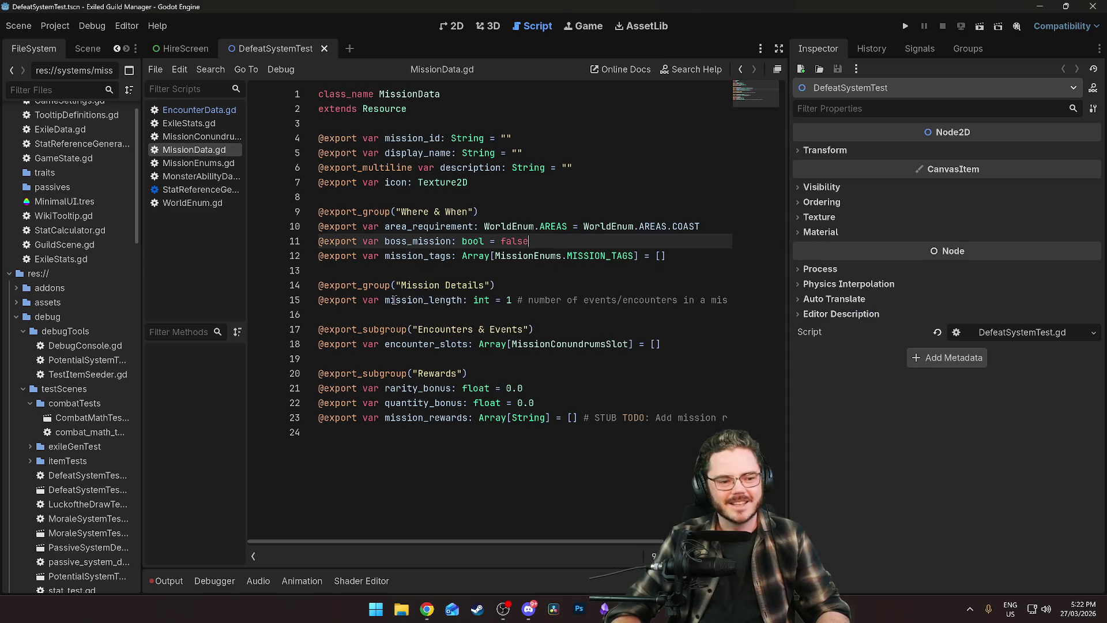
Select explore_coast.tres in systems/mission and expand its Encounters & Events properties
{"action": "scroll", "coordinate": [77, 451], "scroll_direction": "down", "scroll_amount": 10}
{"action": "scroll", "coordinate": [82, 444], "scroll_direction": "down", "scroll_amount": 10}
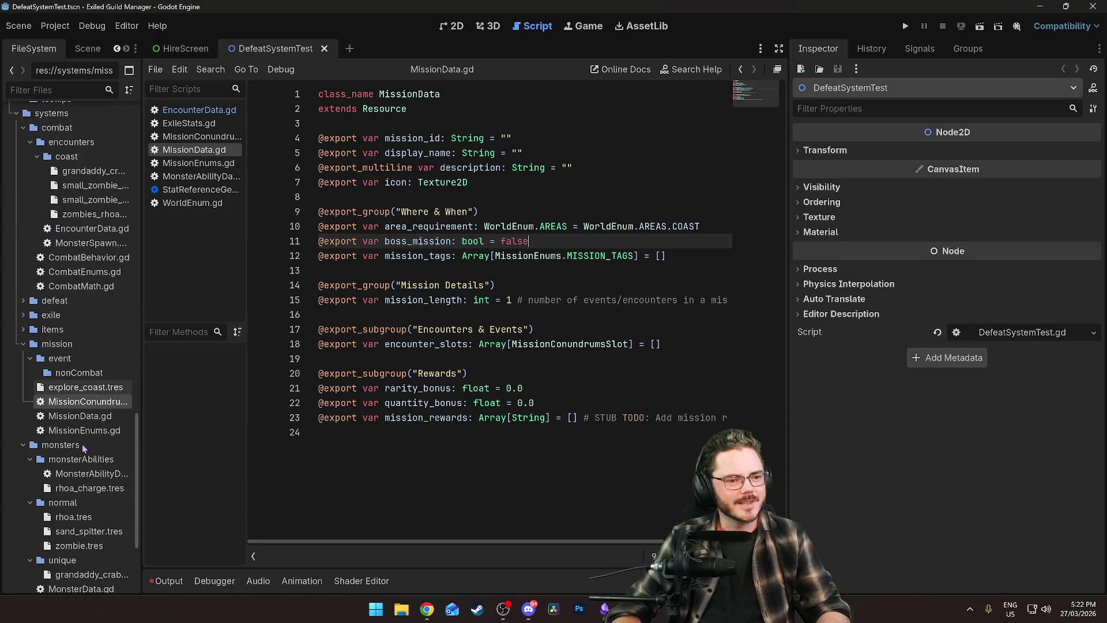
{"action": "left_click", "coordinate": [86, 218]}
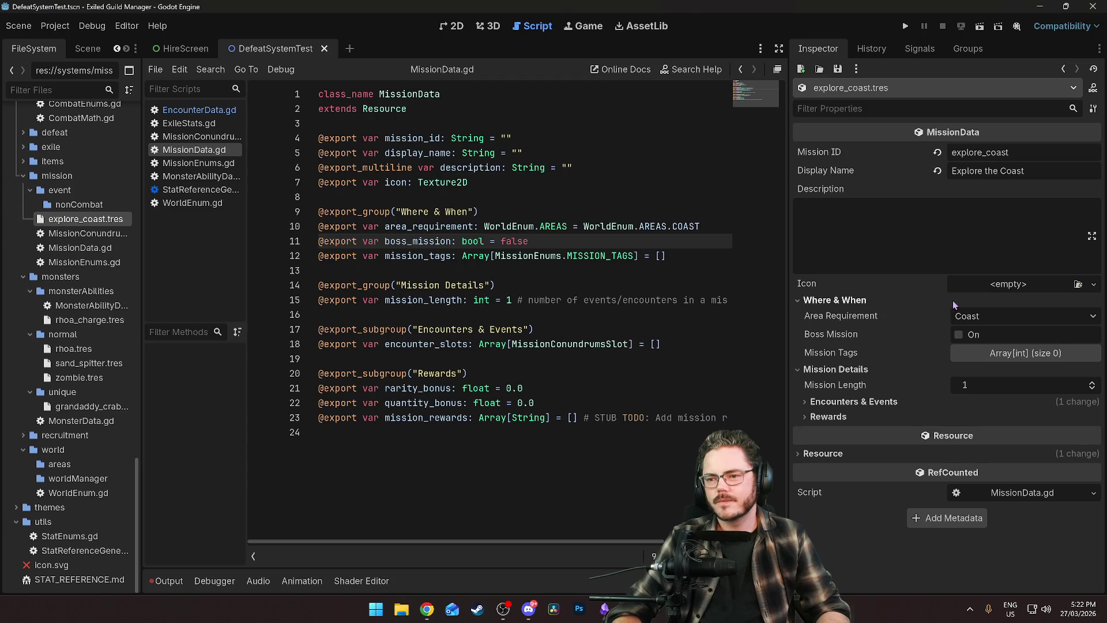
{"action": "left_click", "coordinate": [987, 404]}
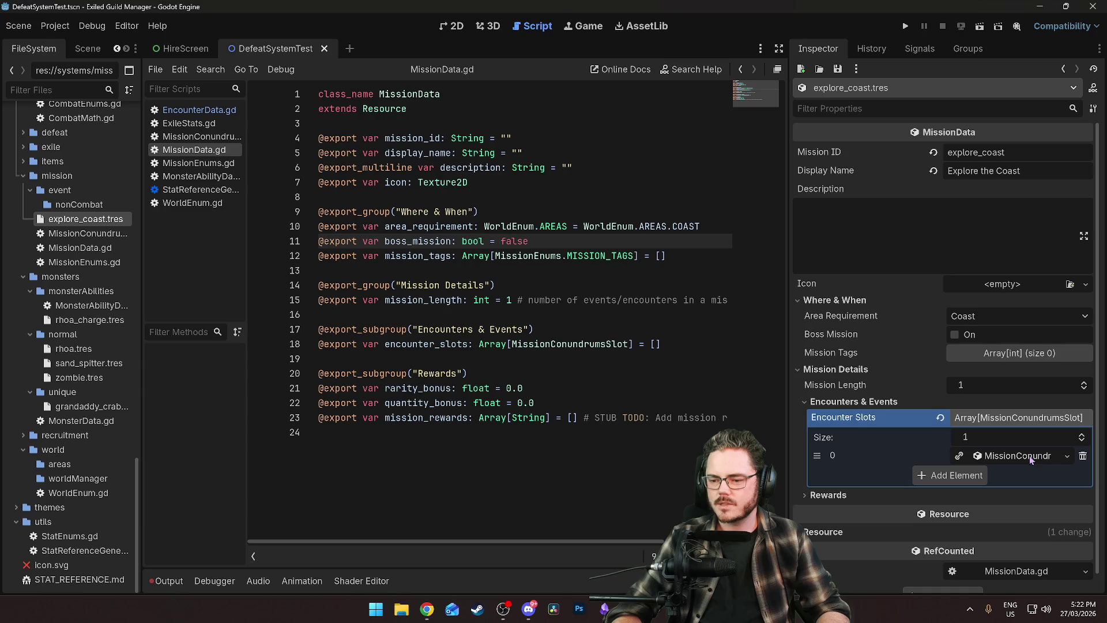
Replace encounter slot 0 with a new MissionConundrumsSlot resource and expand it
{"action": "left_click", "coordinate": [1066, 457]}
{"action": "left_click", "coordinate": [1028, 462]}
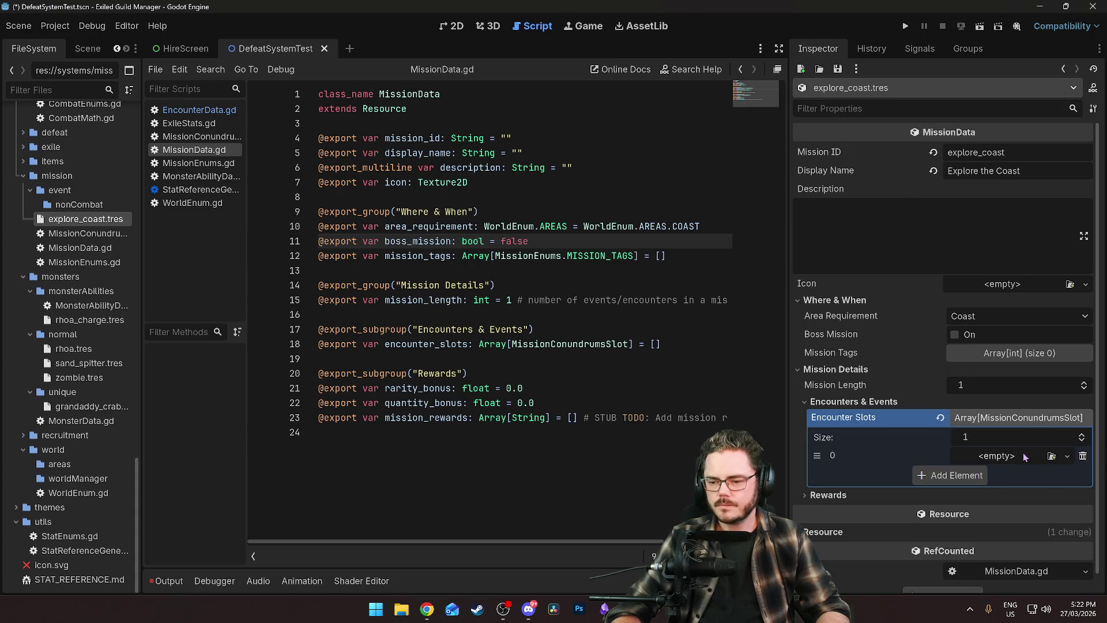
{"action": "left_click", "coordinate": [1024, 456]}
{"action": "left_click", "coordinate": [1068, 456]}
{"action": "left_click", "coordinate": [1067, 456]}
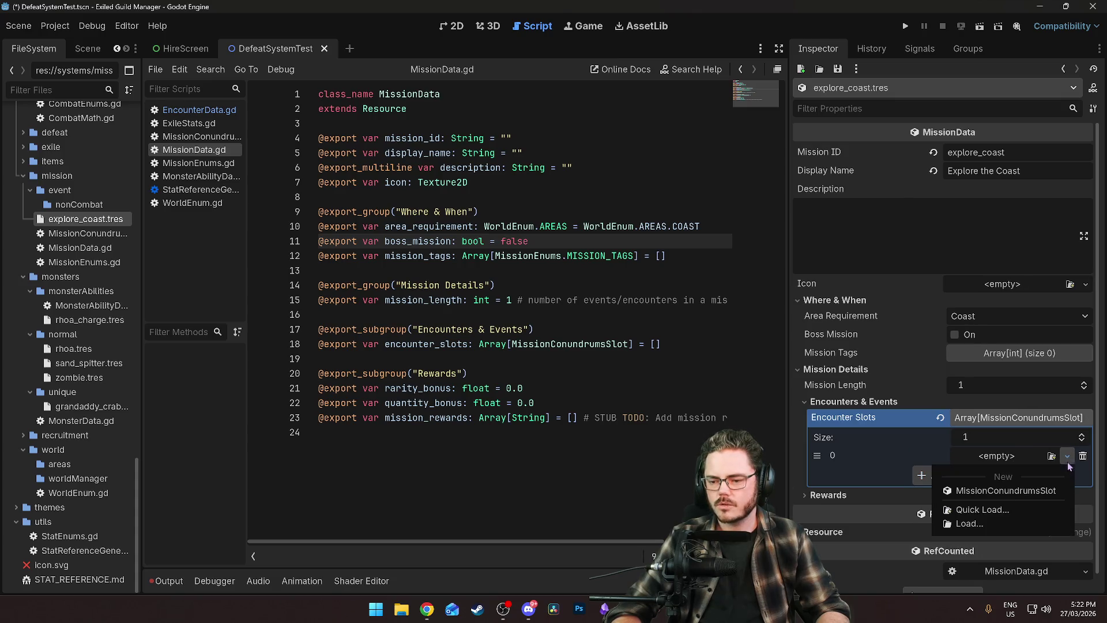
{"action": "left_click", "coordinate": [1020, 512]}
{"action": "left_click", "coordinate": [768, 115]}
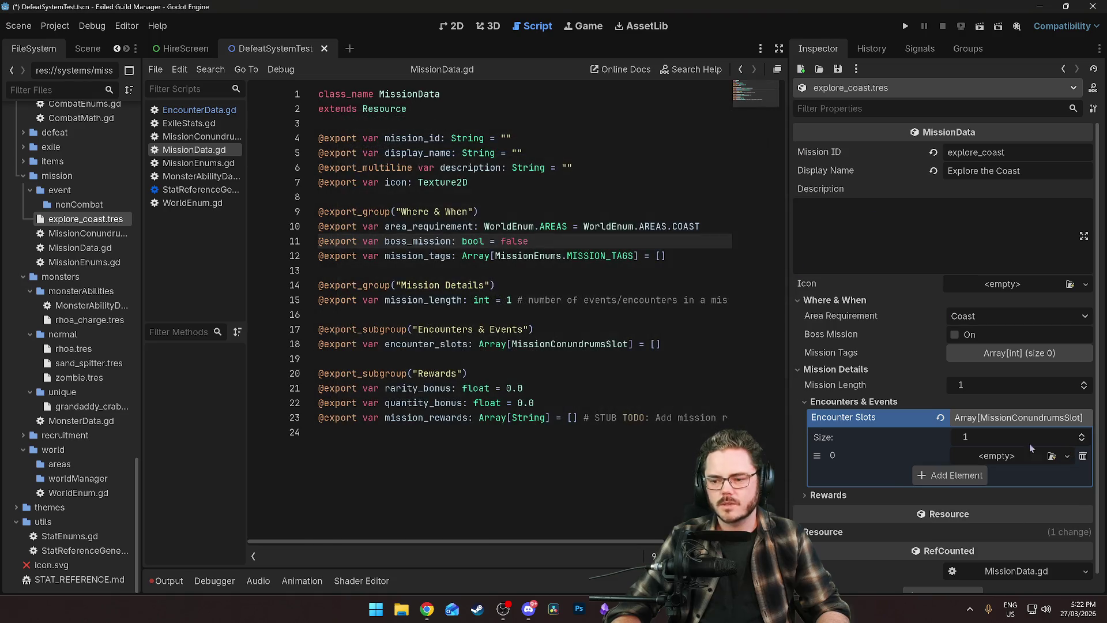
{"action": "left_click", "coordinate": [1024, 457]}
{"action": "left_click", "coordinate": [1024, 484]}
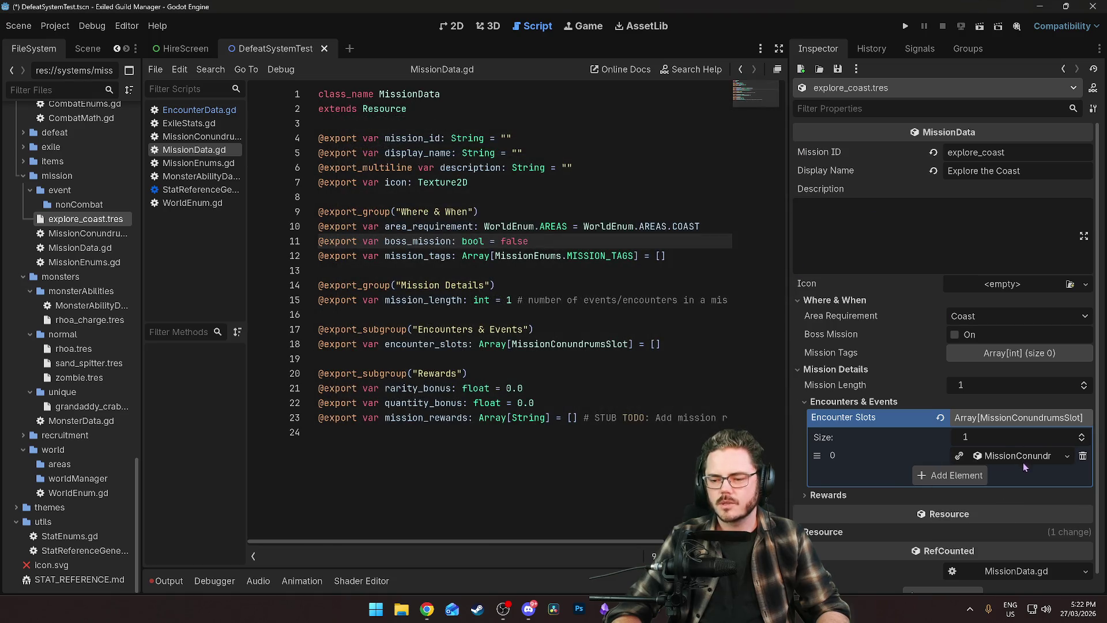
{"action": "left_click", "coordinate": [1020, 457]}
Keep slot type Random Combat and add Coast to the slot's Area Filter
{"action": "scroll", "coordinate": [1003, 404], "scroll_direction": "down", "scroll_amount": 3}
{"action": "left_click", "coordinate": [1006, 348]}
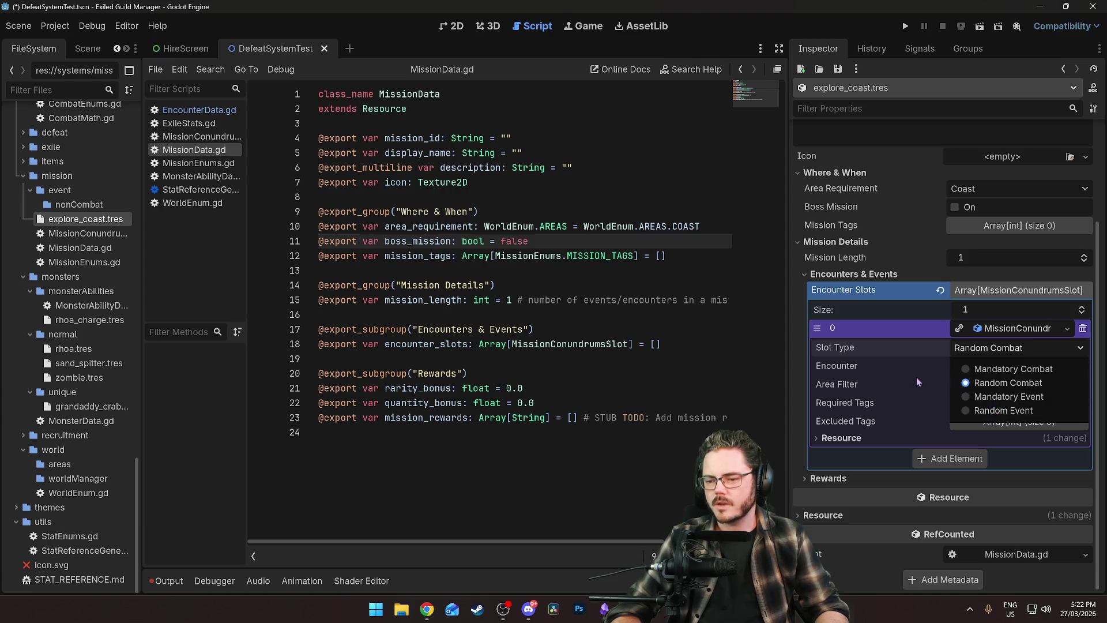
{"action": "left_click", "coordinate": [986, 383]}
{"action": "left_click", "coordinate": [999, 393]}
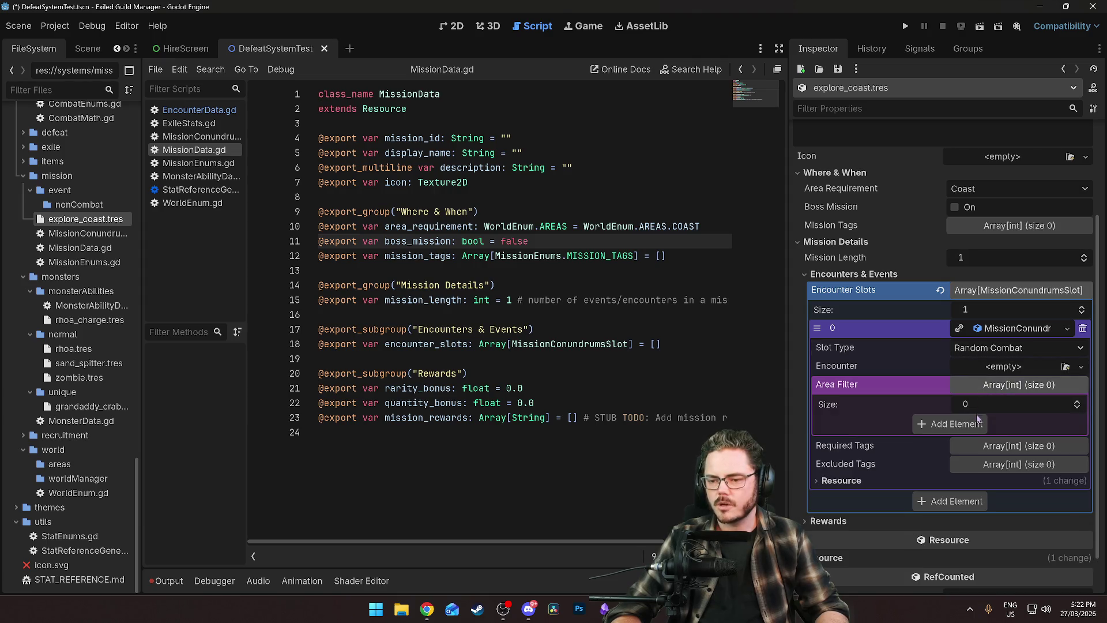
{"action": "left_click", "coordinate": [974, 422]}
{"action": "left_click", "coordinate": [1019, 384]}
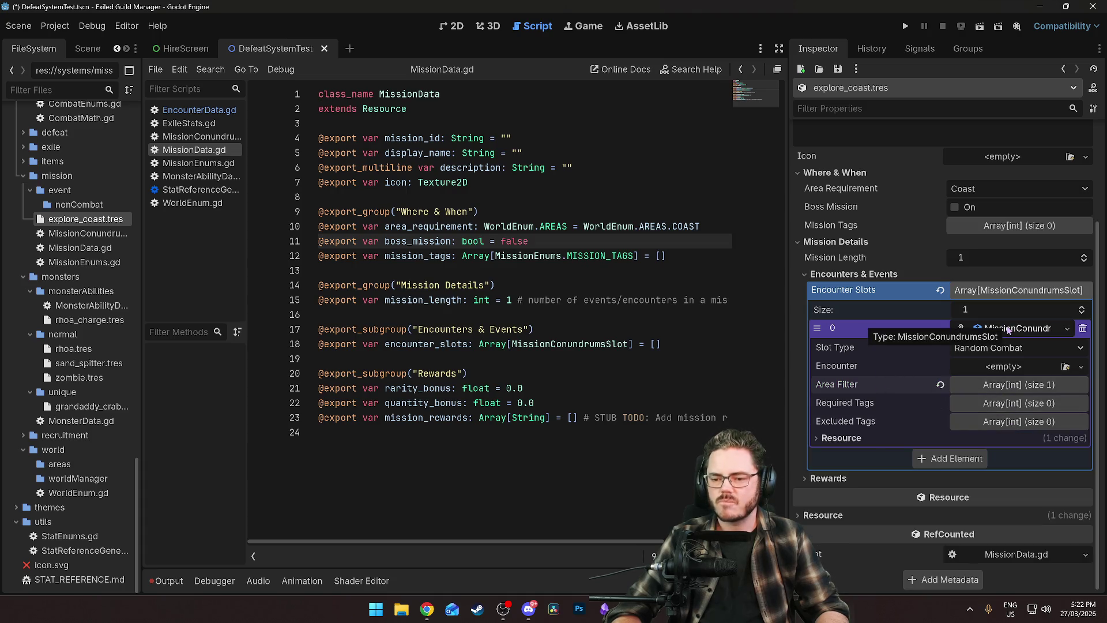
{"action": "left_click", "coordinate": [993, 387]}
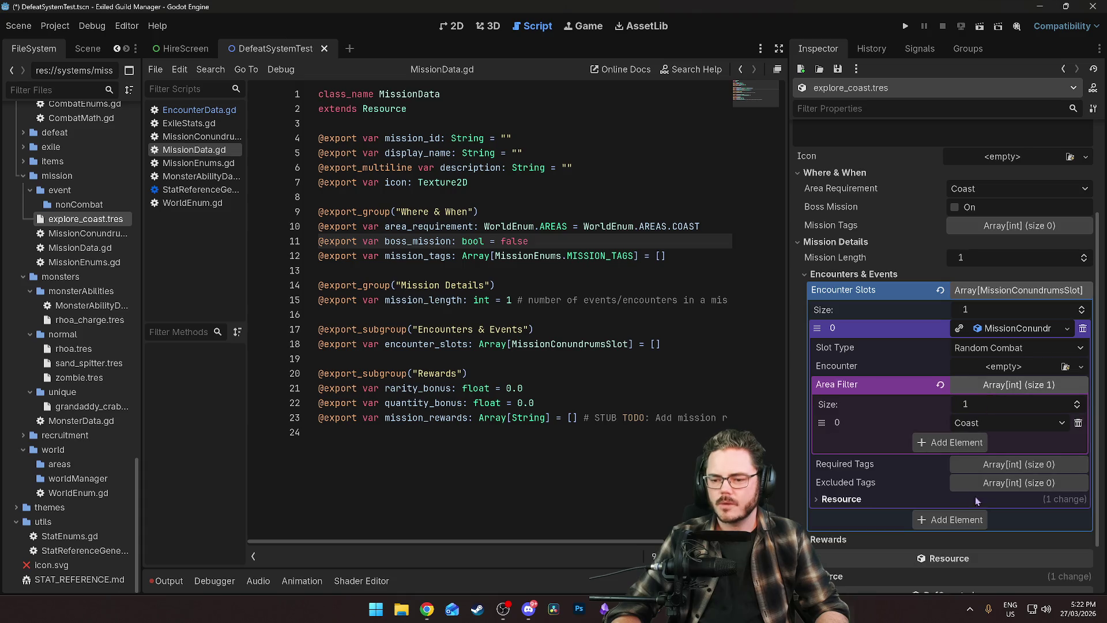
{"action": "left_click", "coordinate": [1000, 464]}
{"action": "left_click", "coordinate": [1000, 464]}
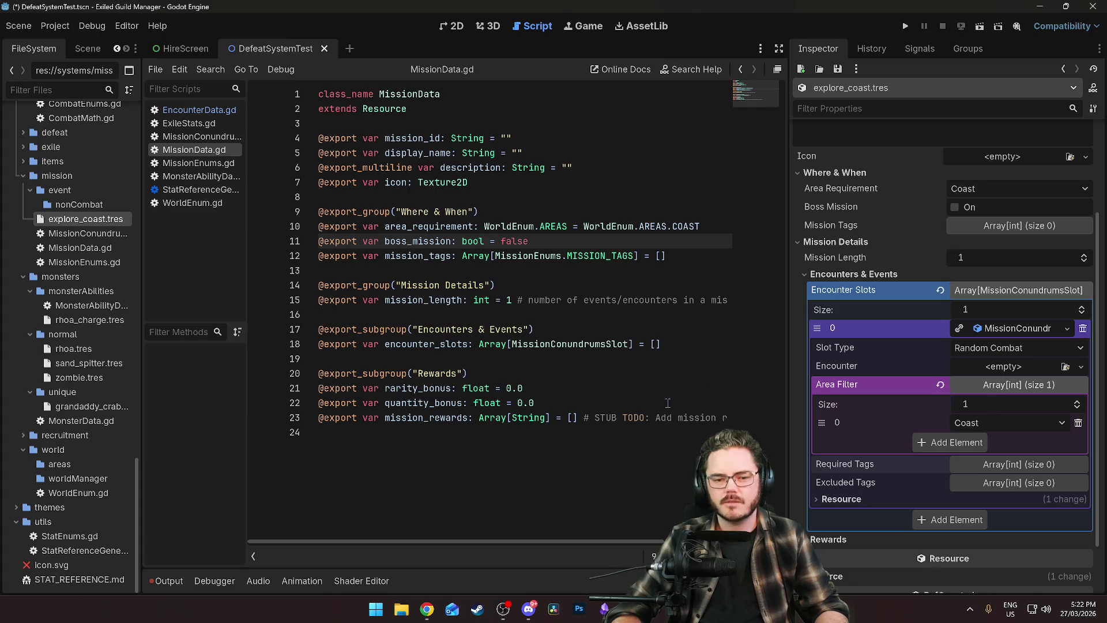
{"action": "left_click", "coordinate": [629, 378]}
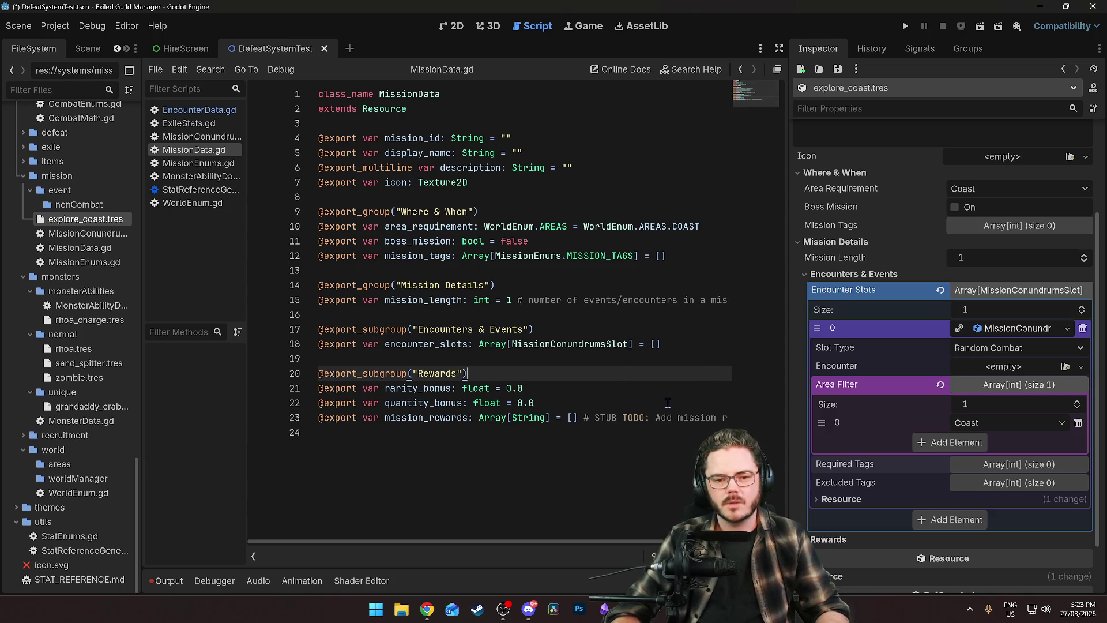
Save the scene, then review the export lines in MissionData.gd
{"action": "left_click", "coordinate": [644, 402]}
{"action": "key", "text": "ctrl+s"}
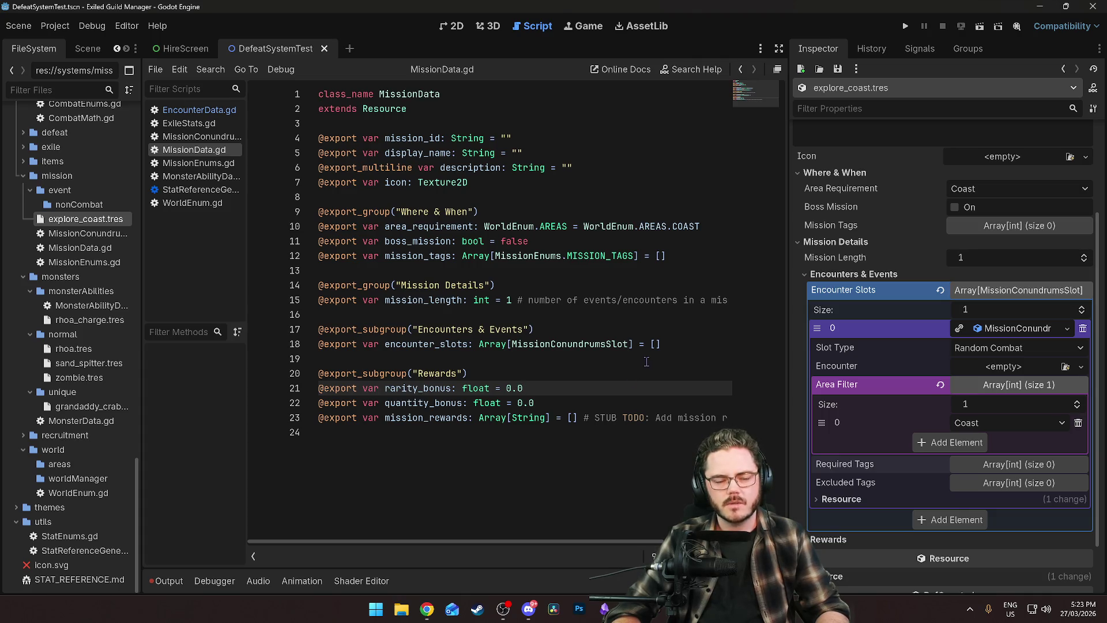
{"action": "left_click", "coordinate": [575, 318]}
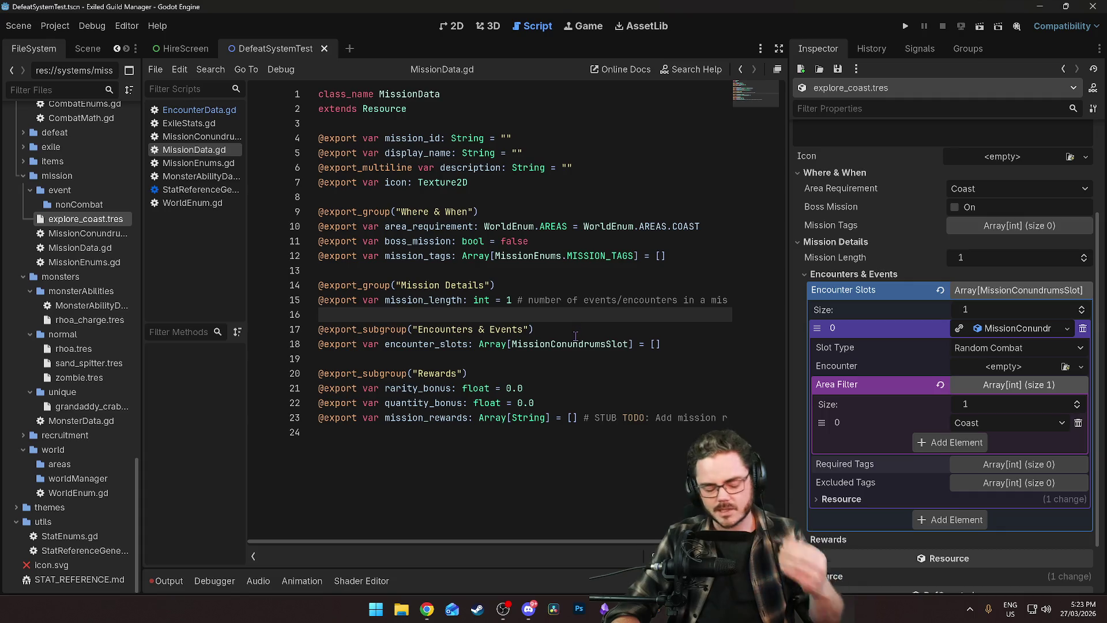
{"action": "left_click", "coordinate": [583, 343]}
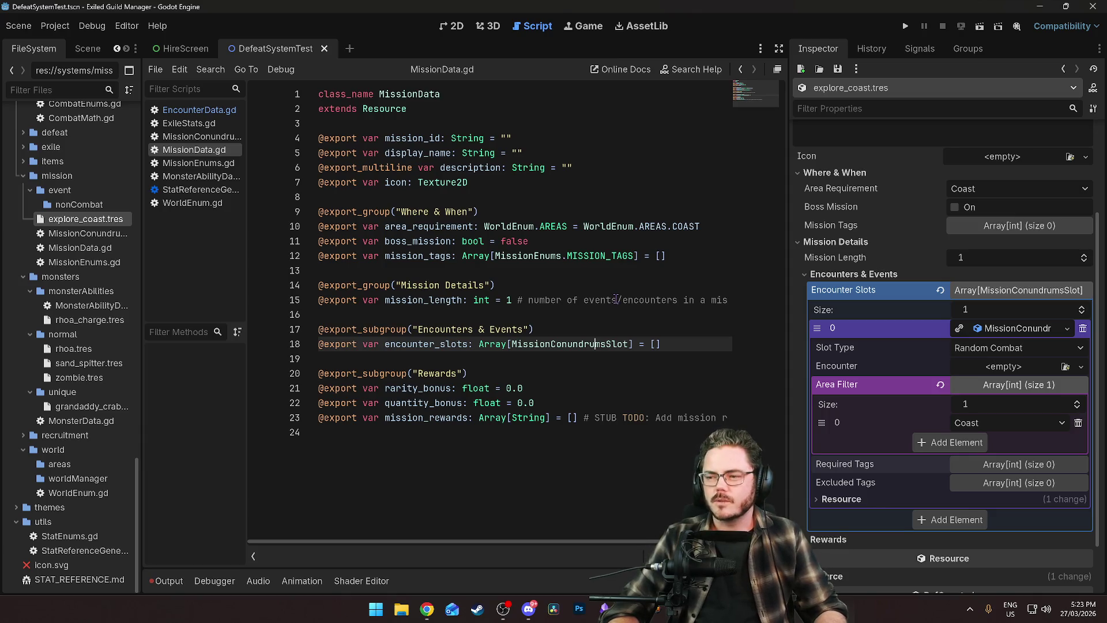
{"action": "left_click", "coordinate": [616, 299]}
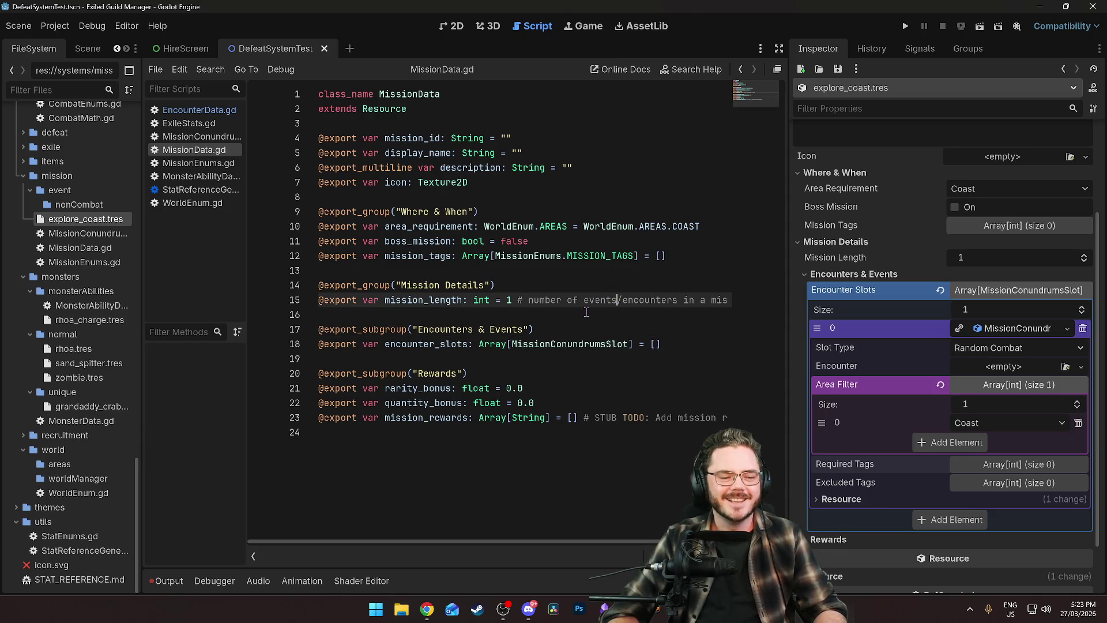
{"action": "scroll", "coordinate": [119, 450], "scroll_direction": "up", "scroll_amount": 15}
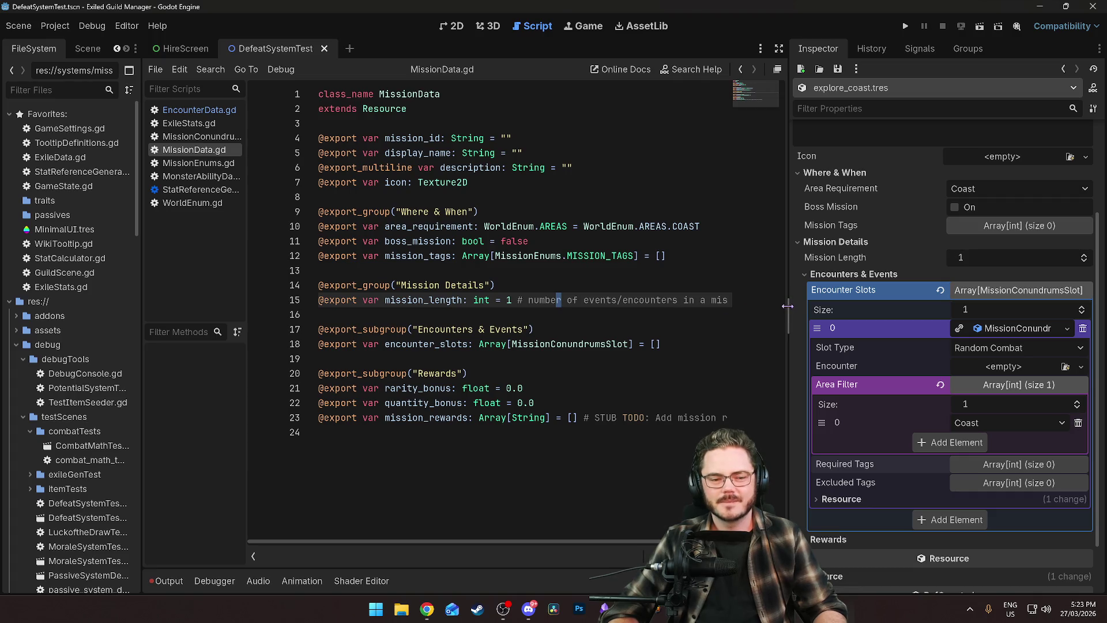
{"action": "left_click_drag", "start_coordinate": [317, 256], "coordinate": [305, 268]}
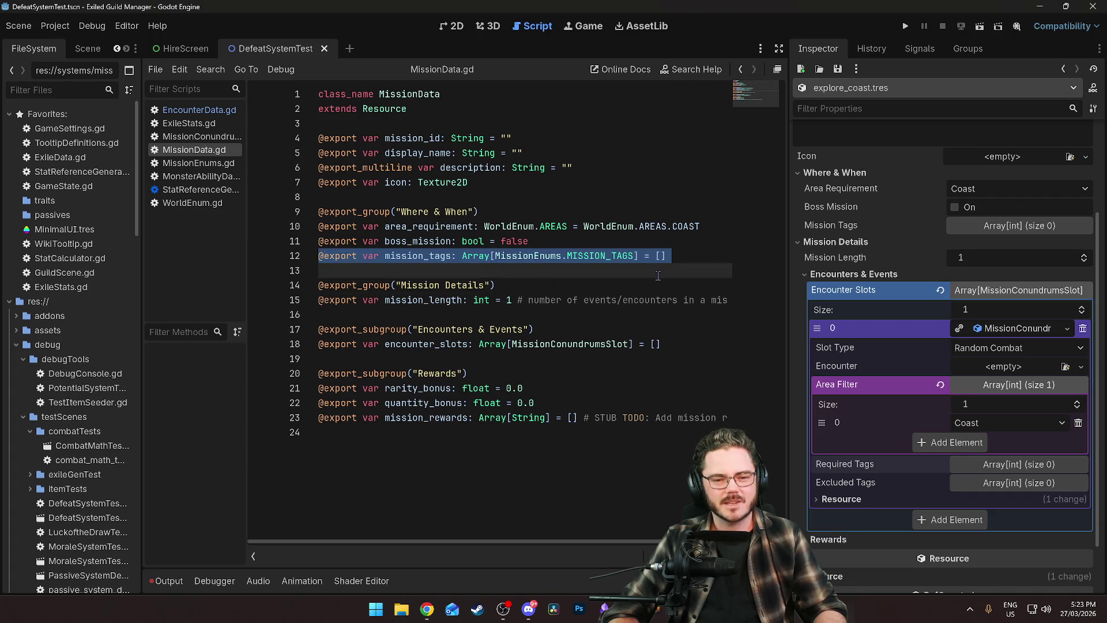
{"action": "left_click", "coordinate": [658, 275]}
{"action": "mouse_move", "coordinate": [689, 254]}
{"action": "left_mouse_down"}
{"action": "mouse_move", "coordinate": [357, 241]}
{"action": "mouse_move", "coordinate": [352, 132]}
{"action": "left_mouse_up"}
{"action": "left_click", "coordinate": [351, 123]}
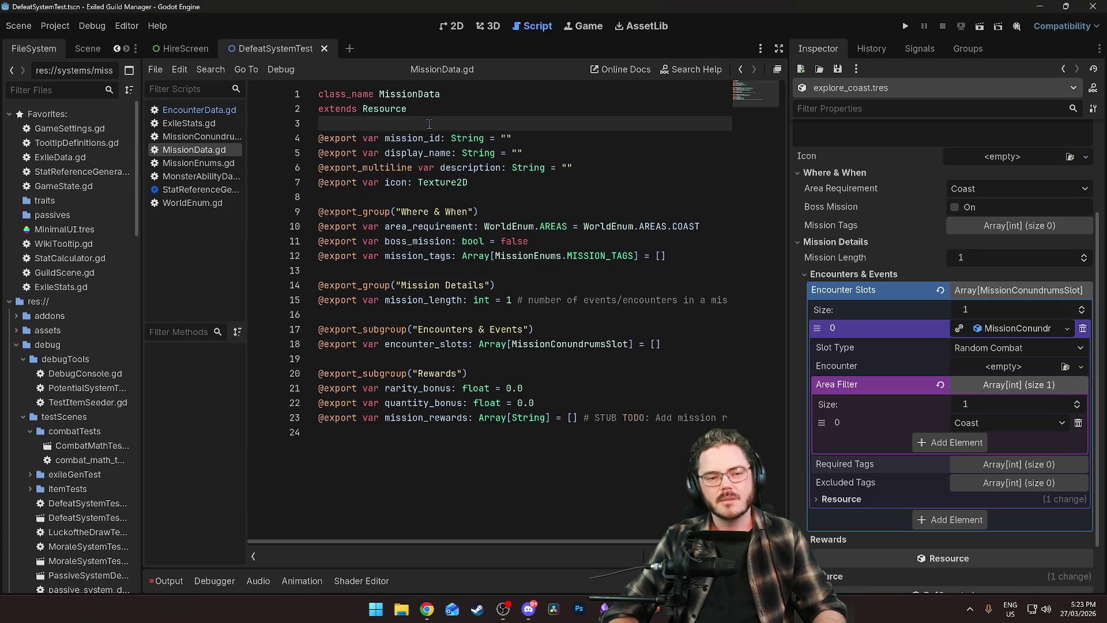
Delete the trailing empty line 24 from MissionData.gd
{"action": "left_click", "coordinate": [459, 111]}
{"action": "left_click", "coordinate": [548, 256]}
{"action": "left_click", "coordinate": [551, 285]}
{"action": "left_click", "coordinate": [542, 300]}
{"action": "left_click", "coordinate": [536, 312]}
{"action": "left_click", "coordinate": [576, 375]}
{"action": "left_click", "coordinate": [591, 418]}
{"action": "left_click", "coordinate": [605, 435]}
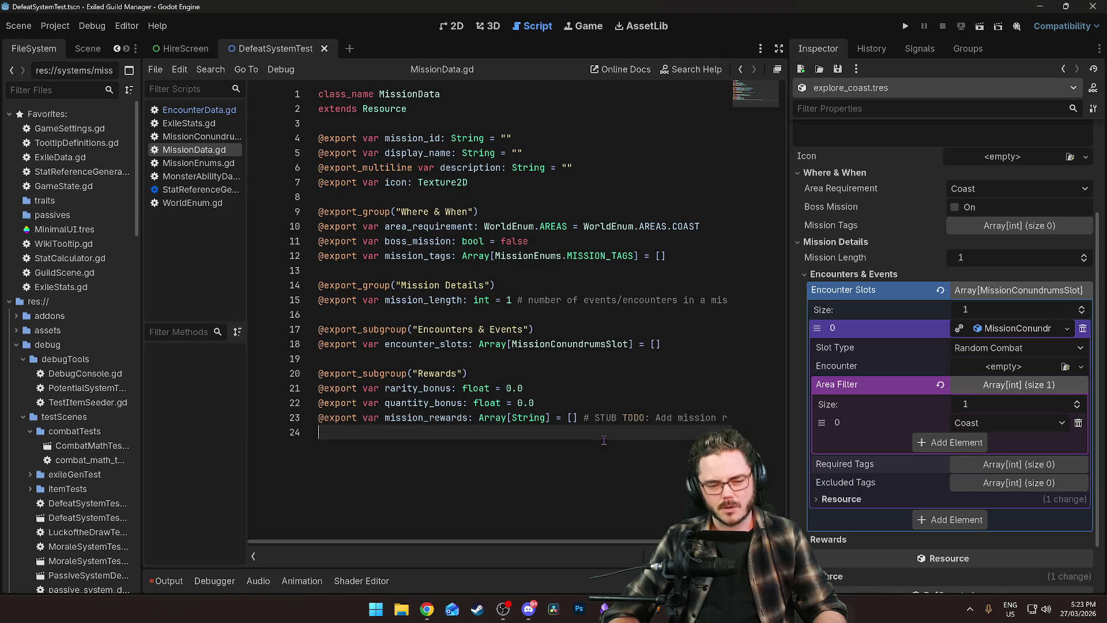
{"action": "key", "text": "BackSpace"}
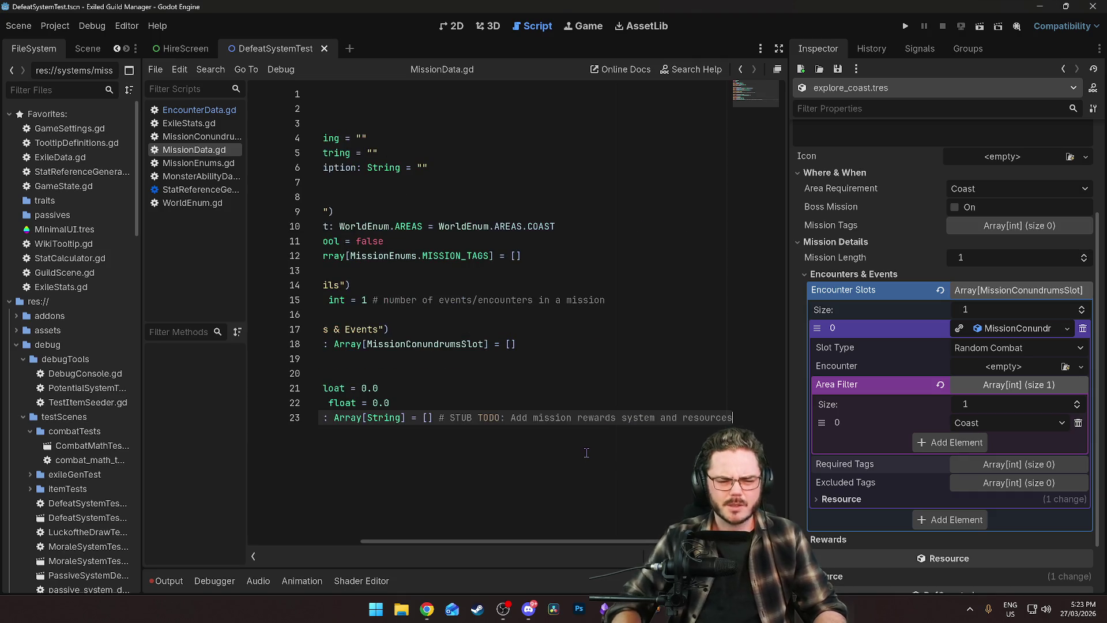
Save the MissionData script and switch over to GitHub Desktop
{"action": "left_click_drag", "start_coordinate": [421, 540], "coordinate": [309, 540]}
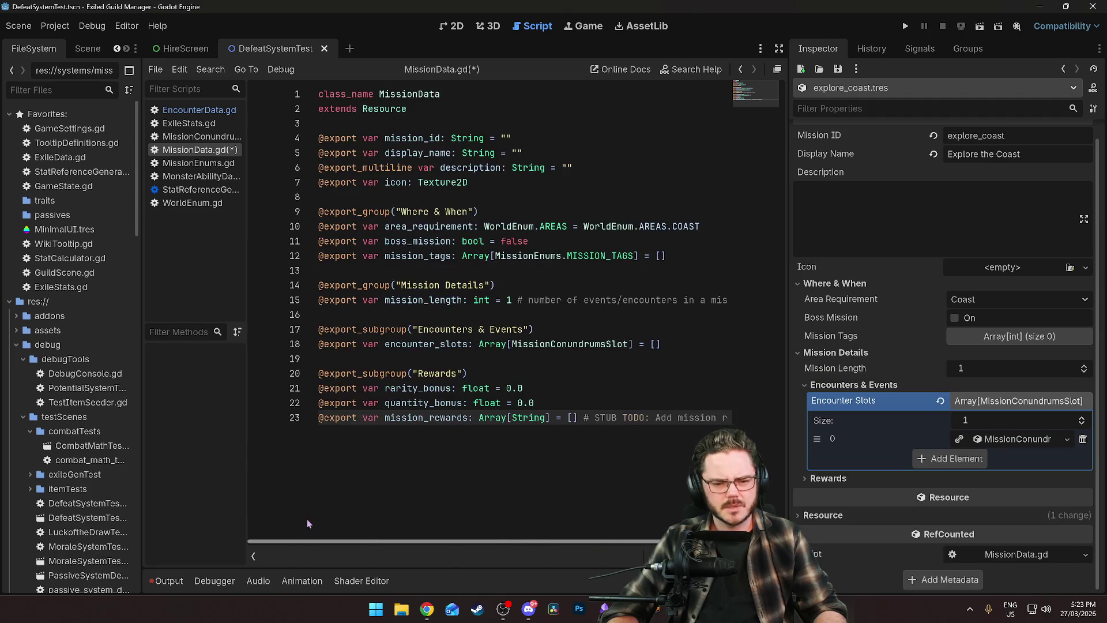
{"action": "left_click", "coordinate": [475, 374]}
{"action": "key", "text": "ctrl+s"}
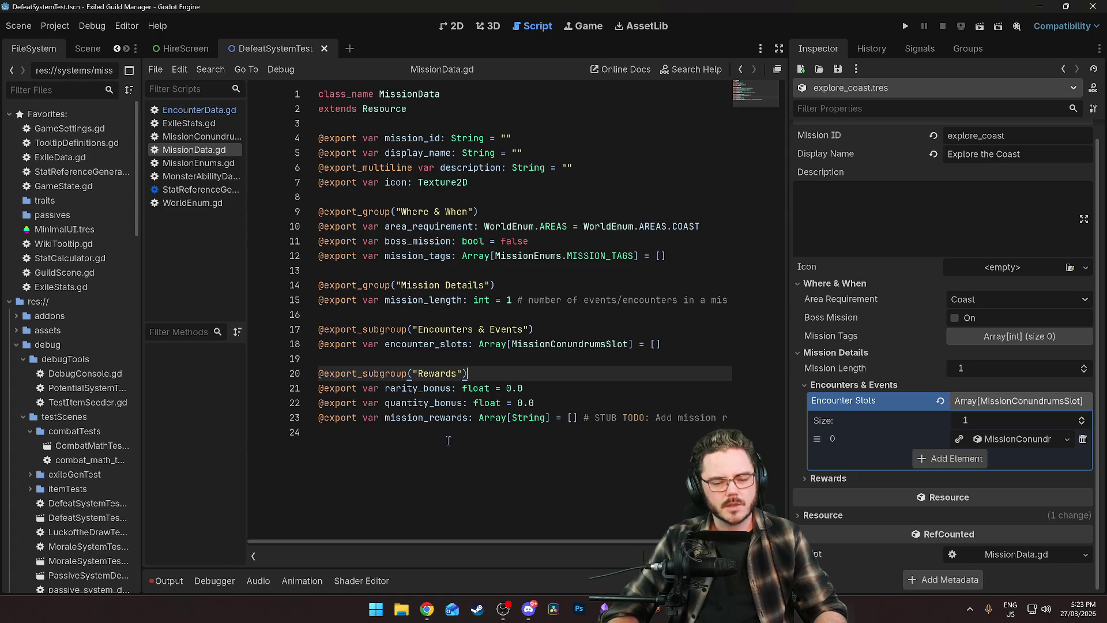
{"action": "left_click", "coordinate": [436, 441]}
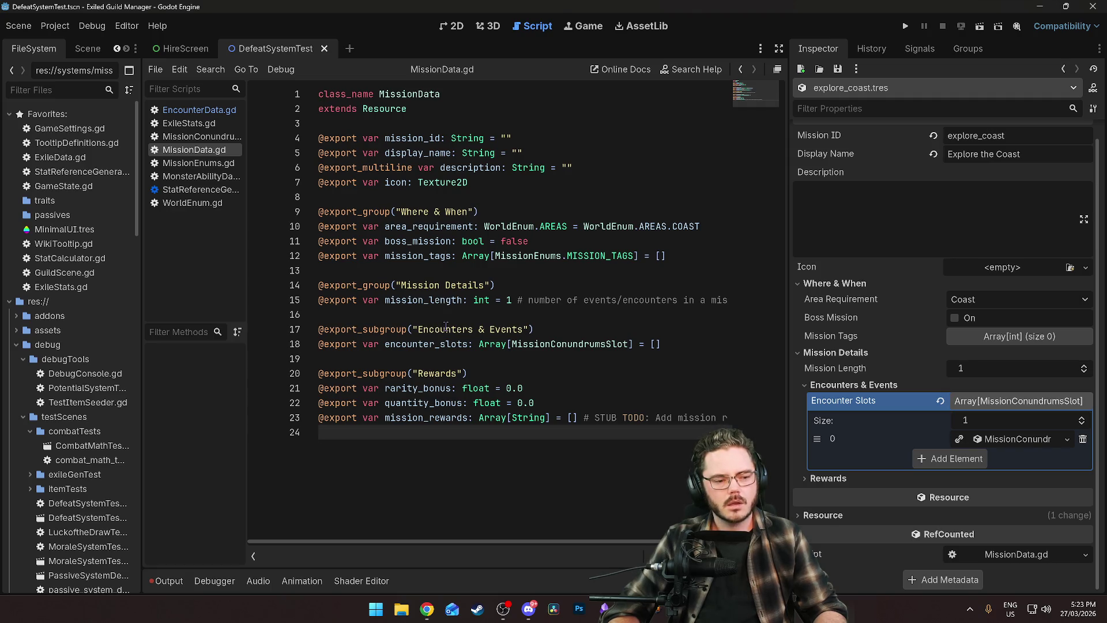
{"action": "key", "text": "alt+Tab"}
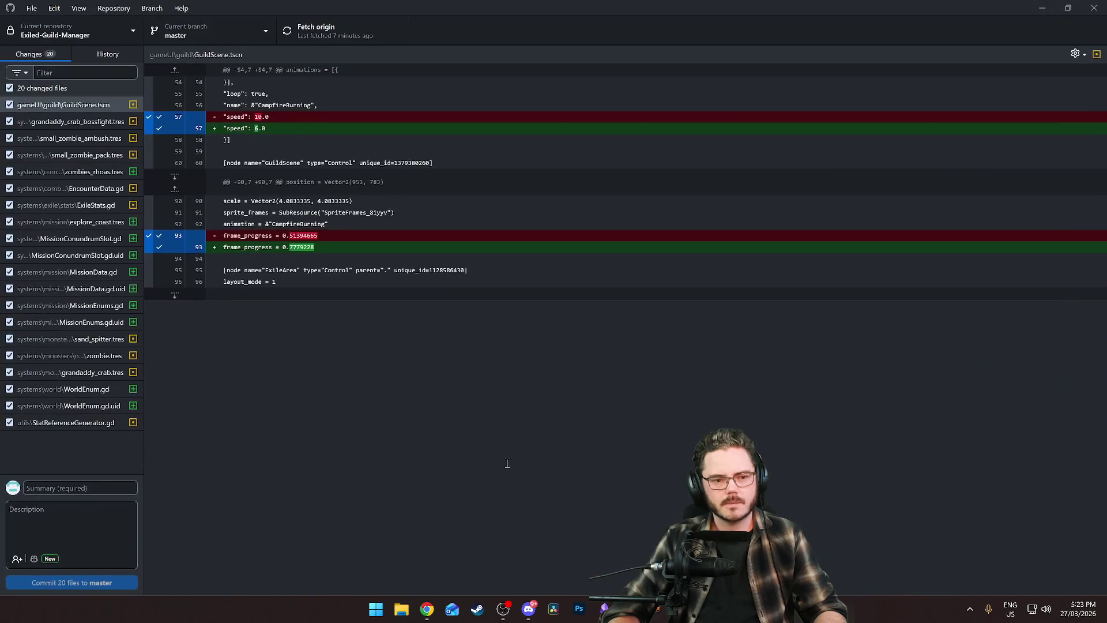
Enter the commit summary 'MissionData + Encounter Slots', fixing the typos along the way
{"action": "left_click", "coordinate": [86, 488]}
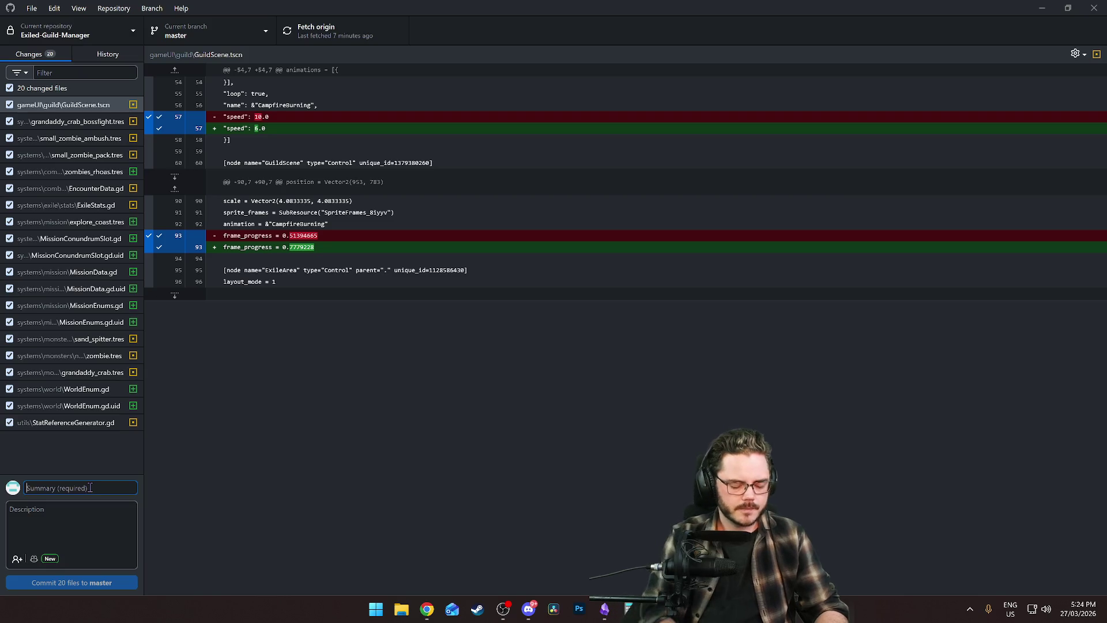
{"action": "type", "text": "Mission"}
{"action": "key", "text": "ctrl+a"}
{"action": "type", "text": "MissionData"}
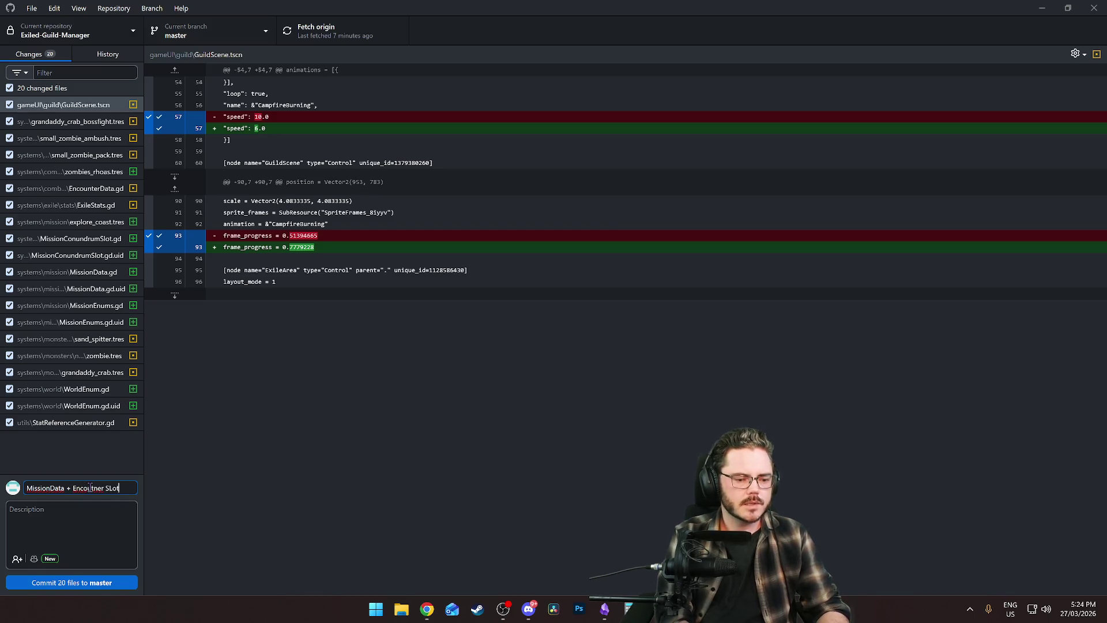
{"action": "type", "text": "s"}
{"action": "right_click", "coordinate": [89, 488]}
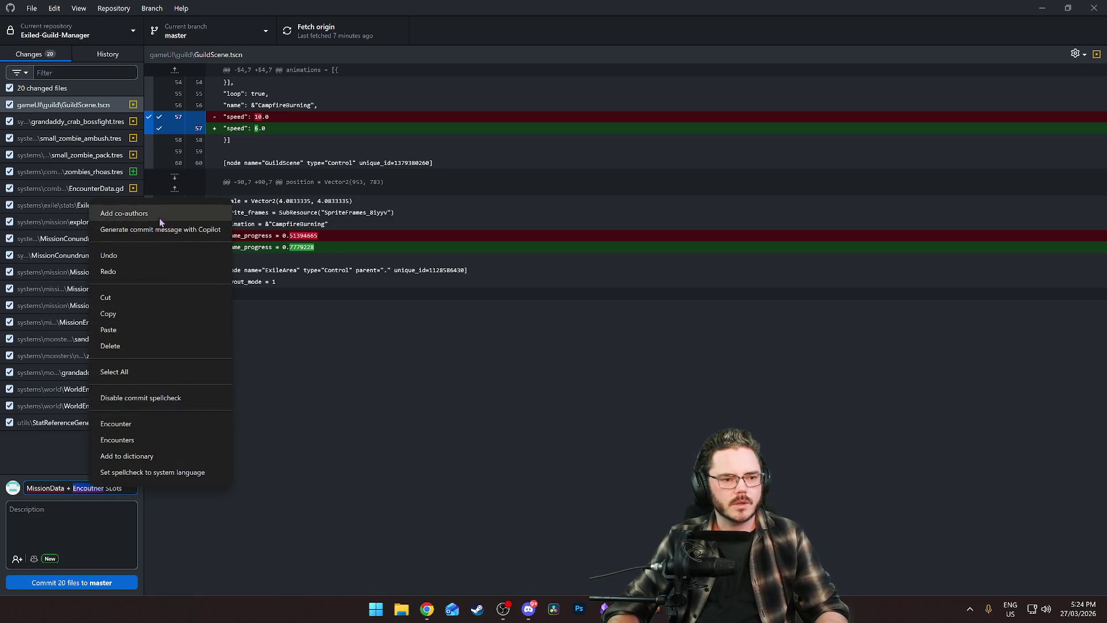
{"action": "left_click", "coordinate": [98, 498]}
{"action": "type", "text": "Encouter"}
{"action": "key", "text": "Left"}
{"action": "key", "text": "Left"}
{"action": "key", "text": "Left"}
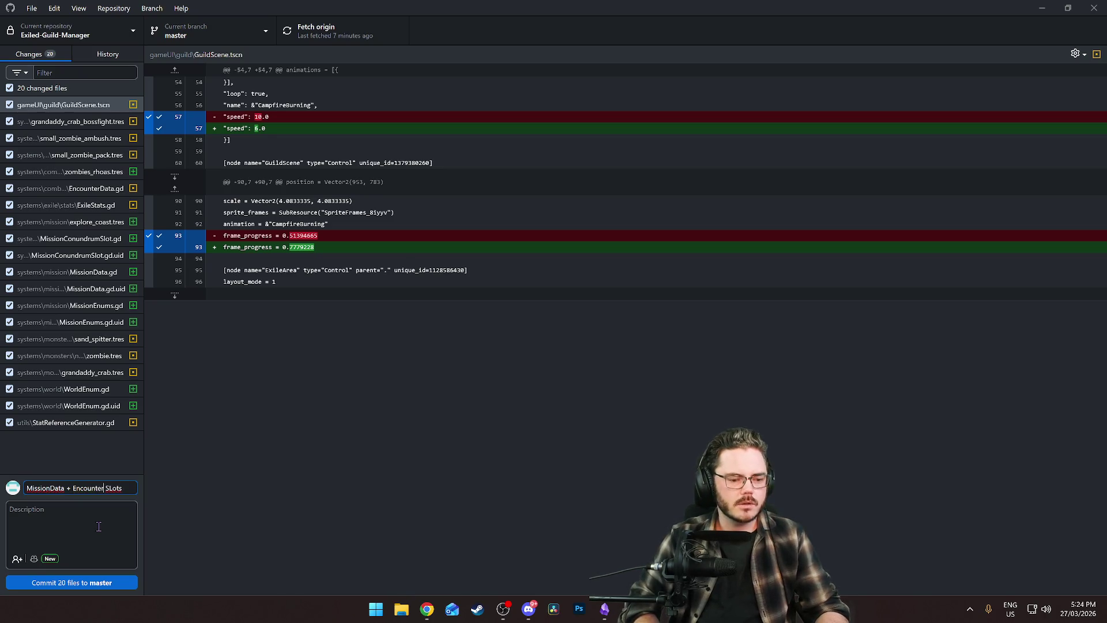
{"action": "key", "text": "Delete"}
{"action": "type", "text": "l"}
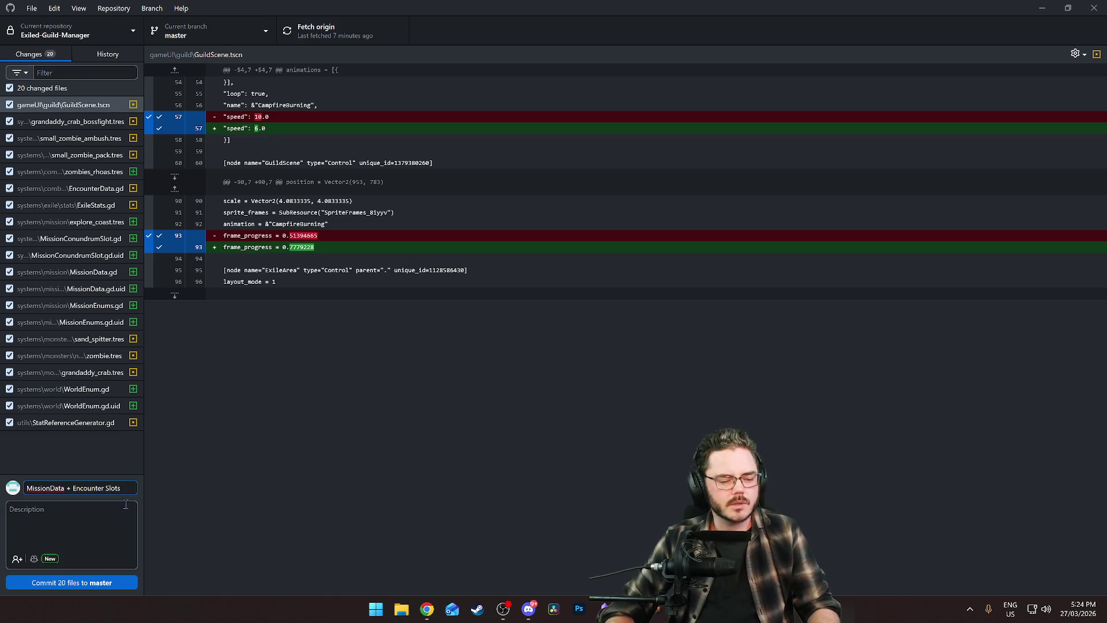
Commit the 20 files to master, push to origin, and minimize GitHub Desktop
{"action": "left_click", "coordinate": [102, 583]}
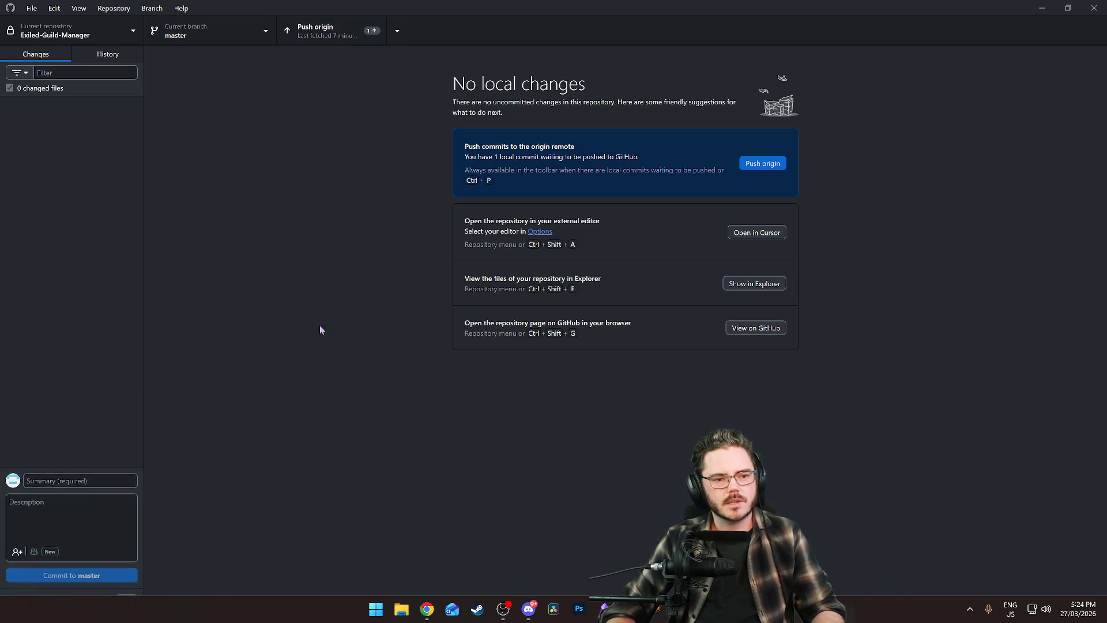
{"action": "left_click", "coordinate": [758, 168]}
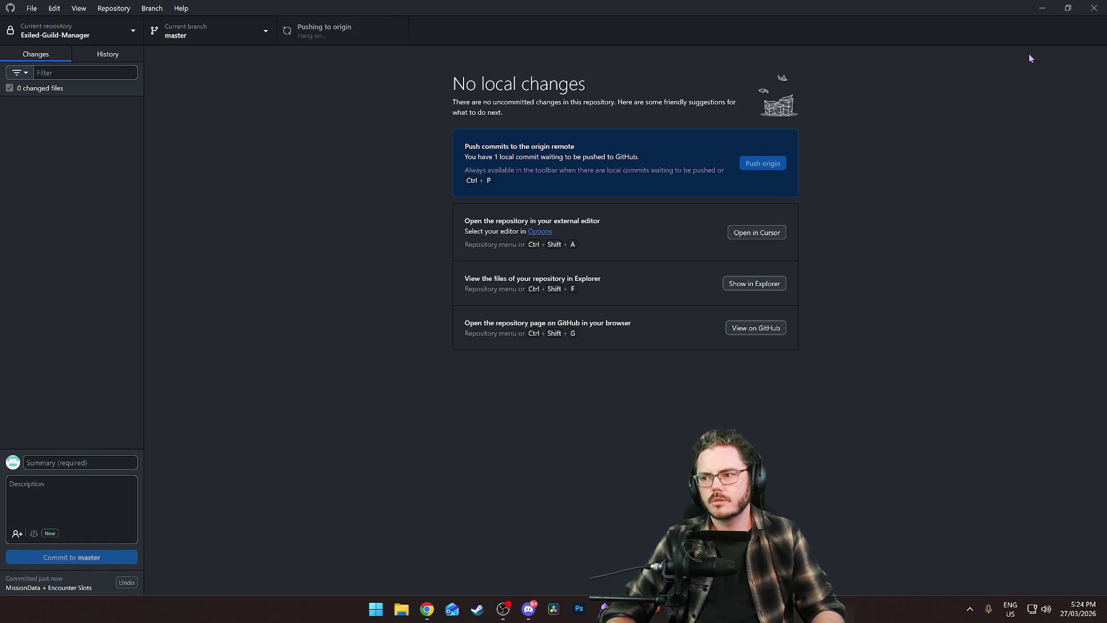
{"action": "left_click", "coordinate": [1039, 9]}
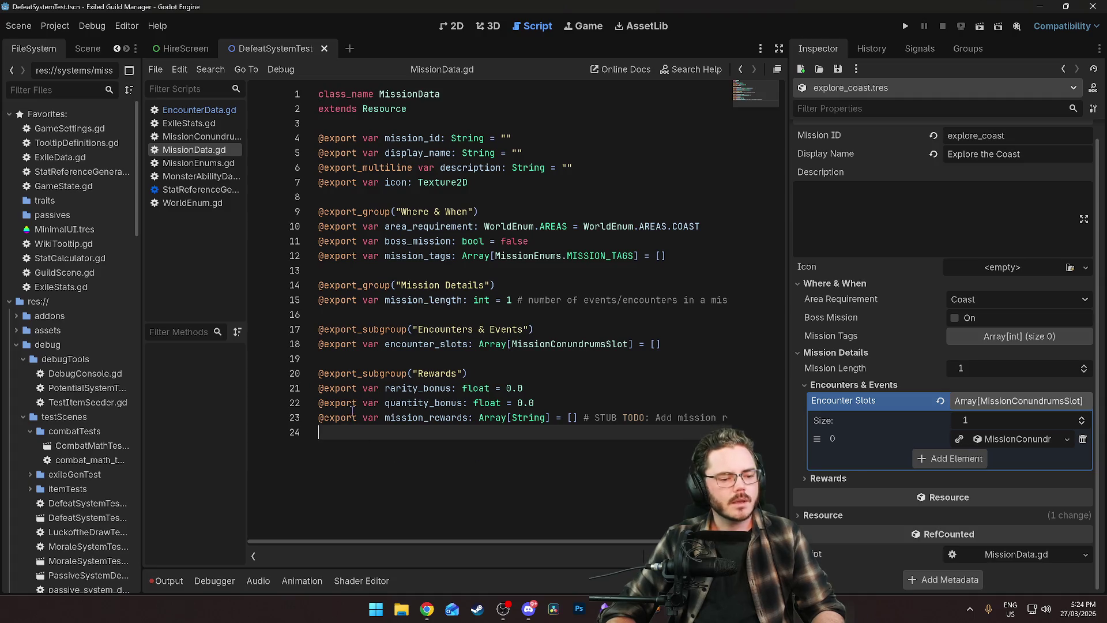
Scroll through the MissionData script, then go to the Exiled Guild Manager project page in Claude
{"action": "scroll", "coordinate": [107, 405], "scroll_direction": "down", "scroll_amount": 10}
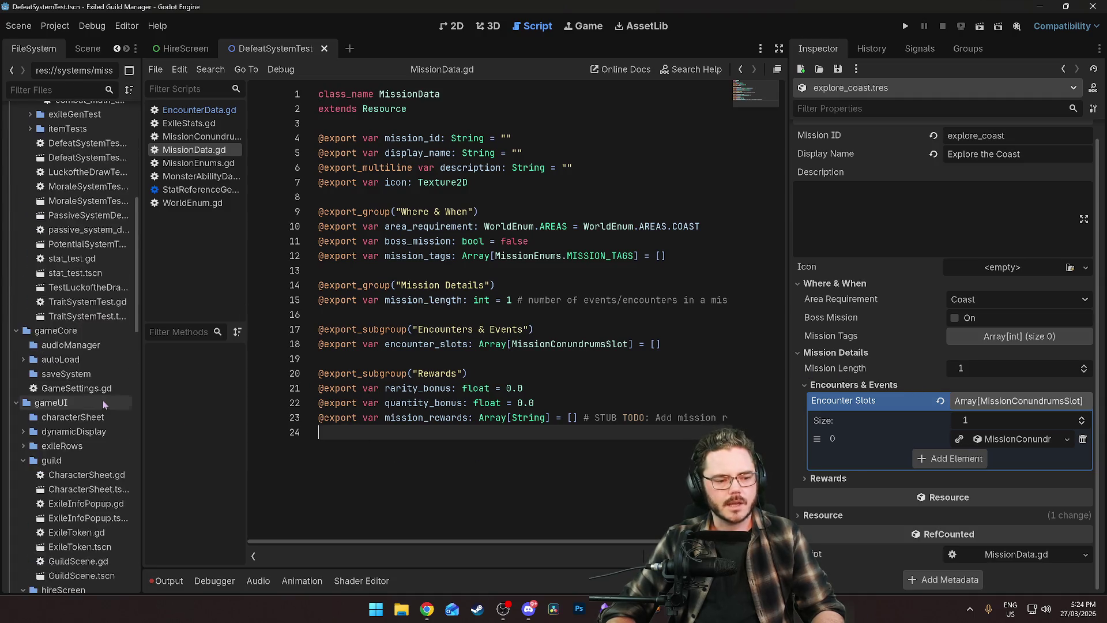
{"action": "scroll", "coordinate": [108, 405], "scroll_direction": "down", "scroll_amount": 3}
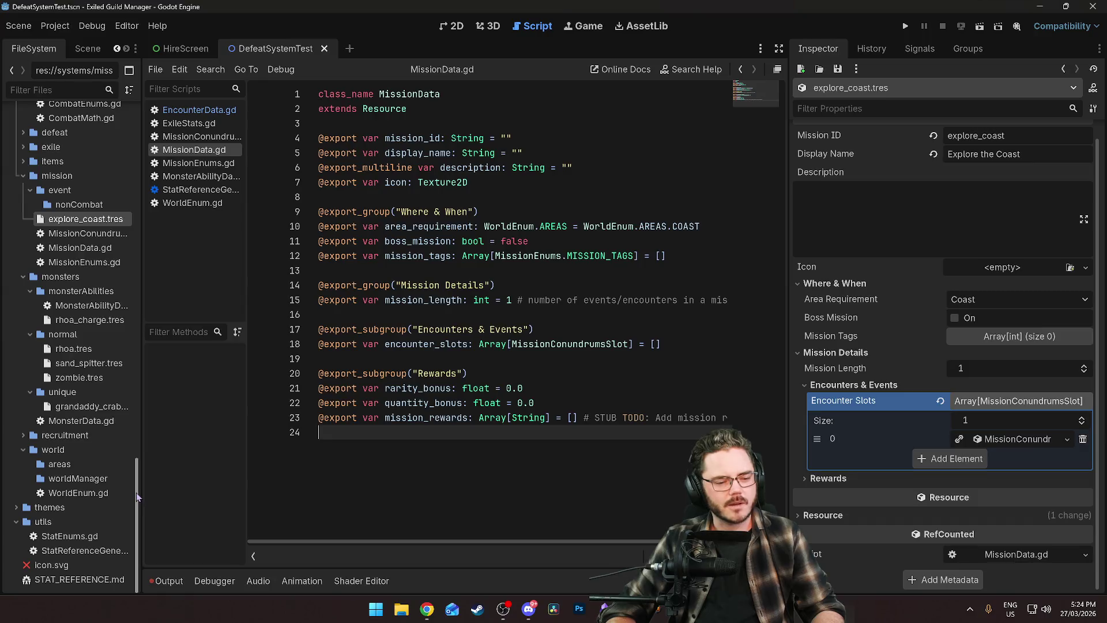
{"action": "left_click", "coordinate": [446, 471]}
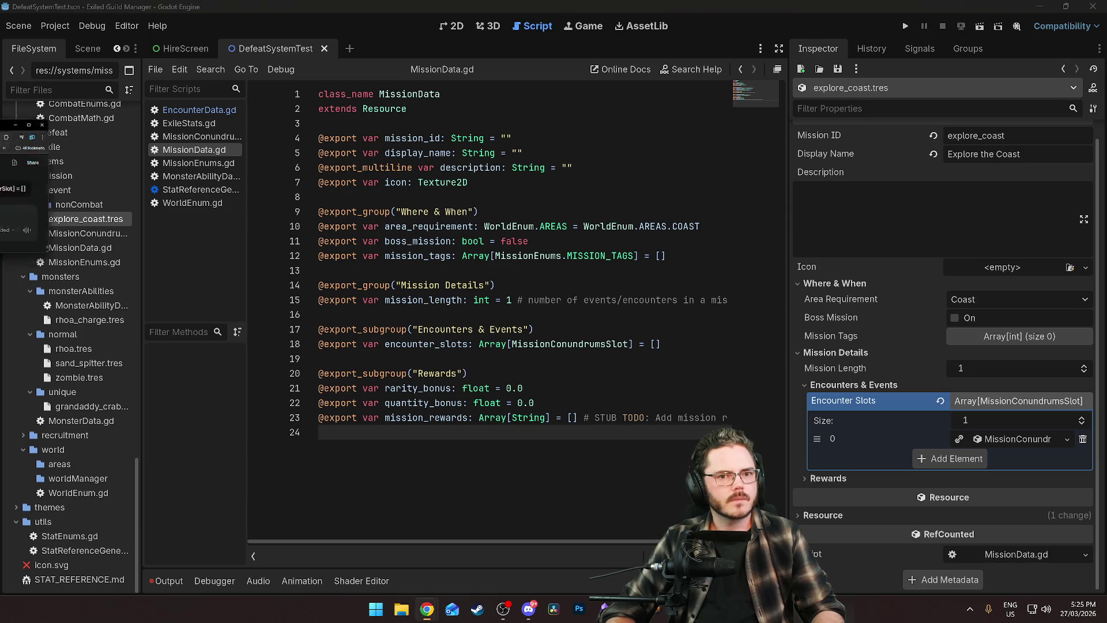
{"action": "key", "text": "alt+Tab"}
{"action": "left_click", "coordinate": [95, 87]}
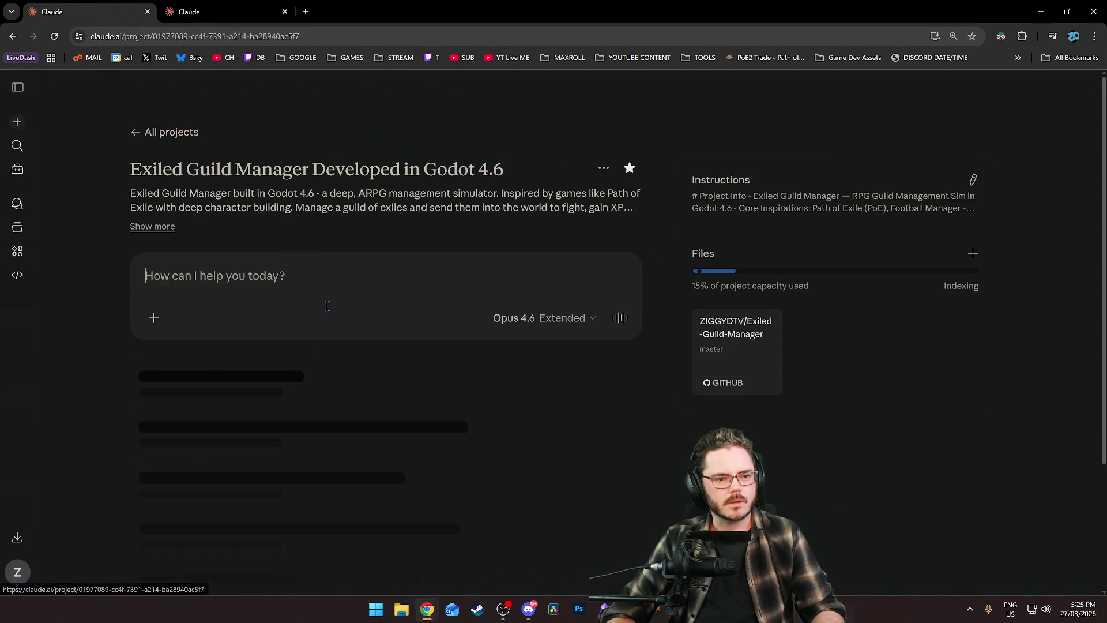
Sync the linked GitHub repository and begin a prompt about the newly added missions and encounters
{"action": "left_click", "coordinate": [752, 383]}
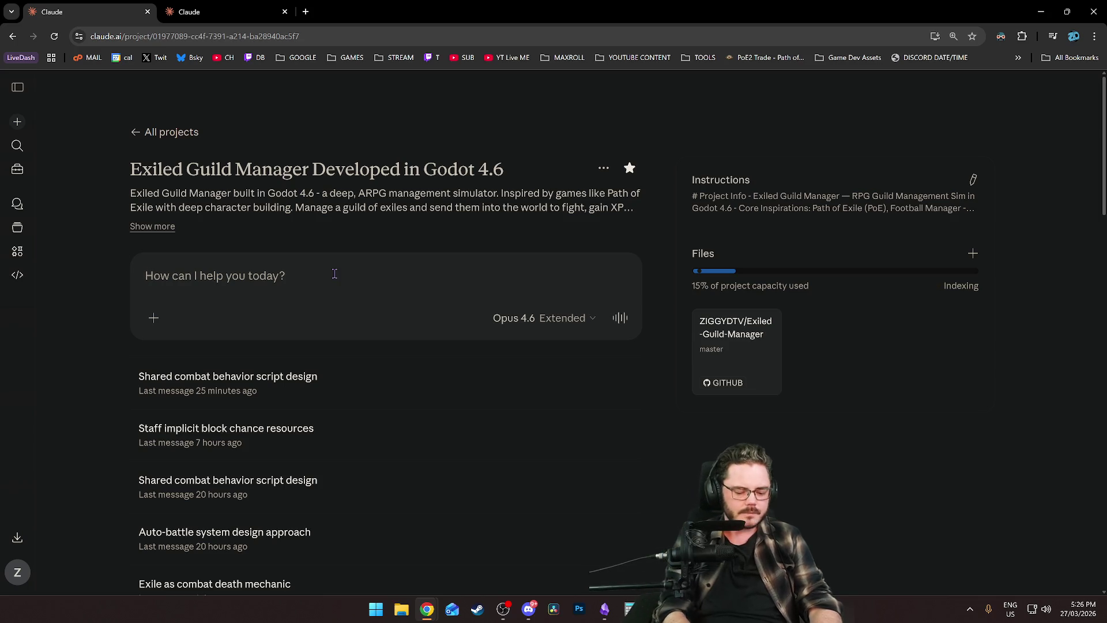
{"action": "type", "text": "I just added missions"}
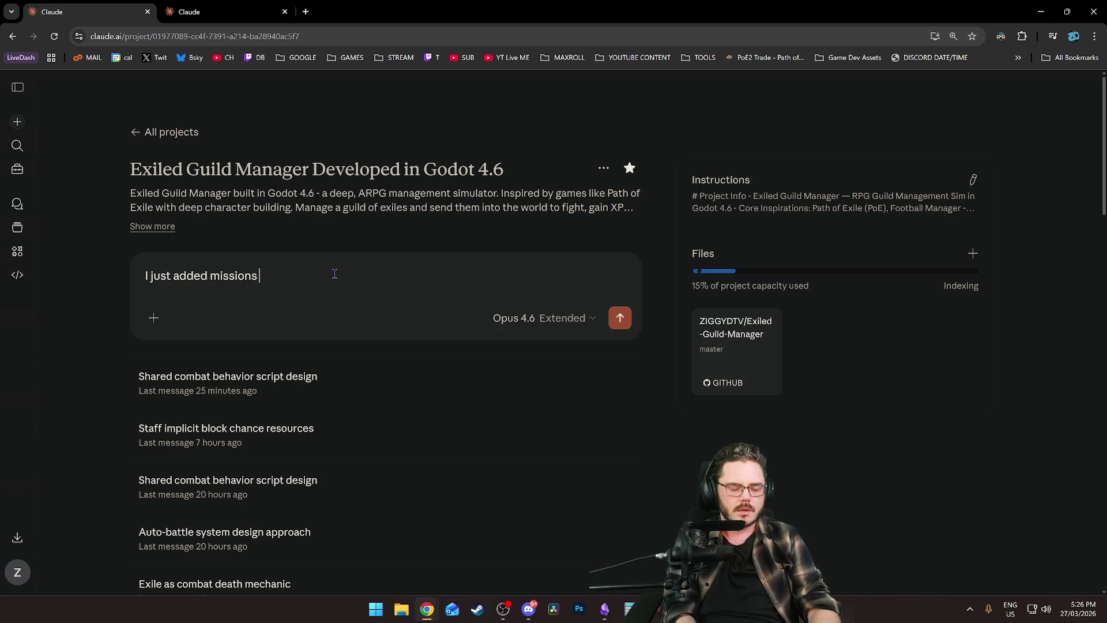
{"action": "key", "text": "BackSpace"}
{"action": "type", "text": ", encounters"}
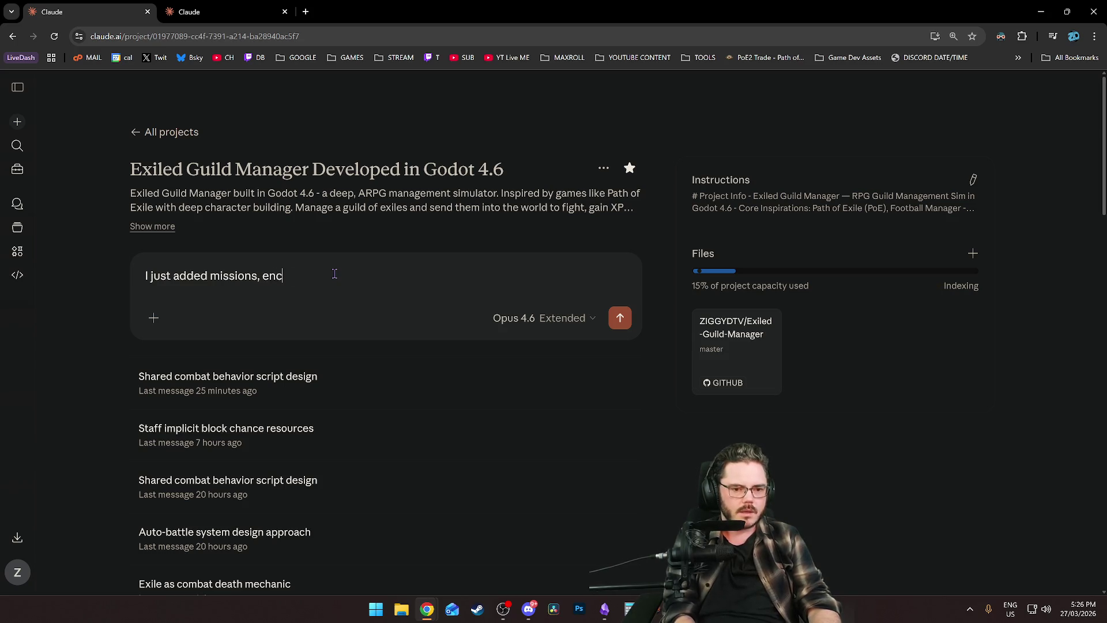
{"action": "key", "text": "BackSpace"}
{"action": "type", "text": ","}
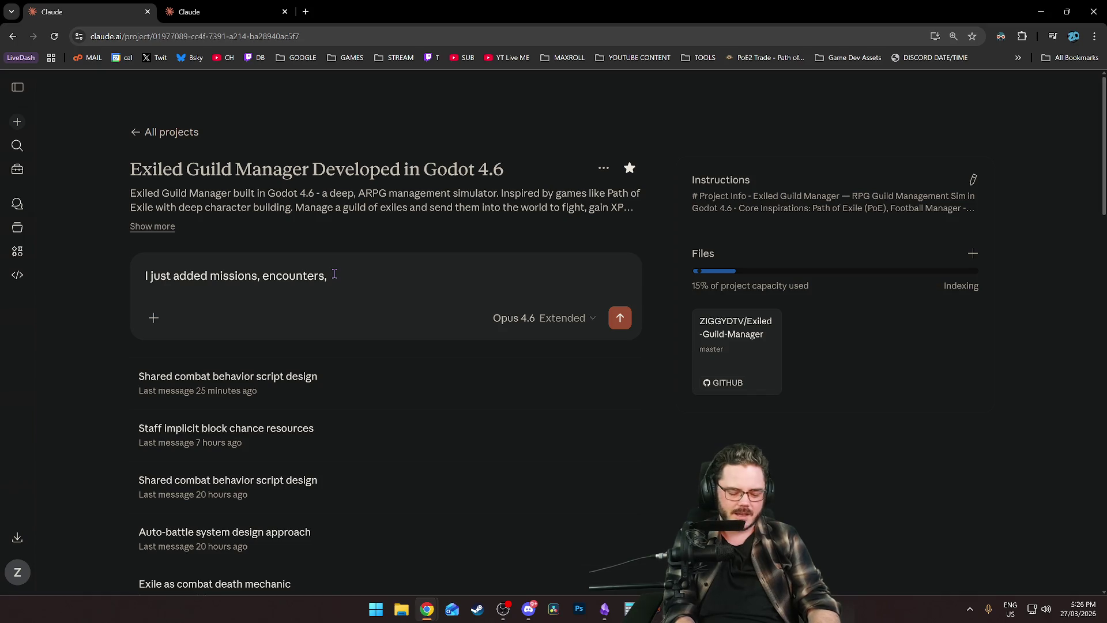
Finish and send the request for tests on mission loading, varied encounters and monster generation
{"action": "type", "text": "and"}
{"action": "type", "text": "-"}
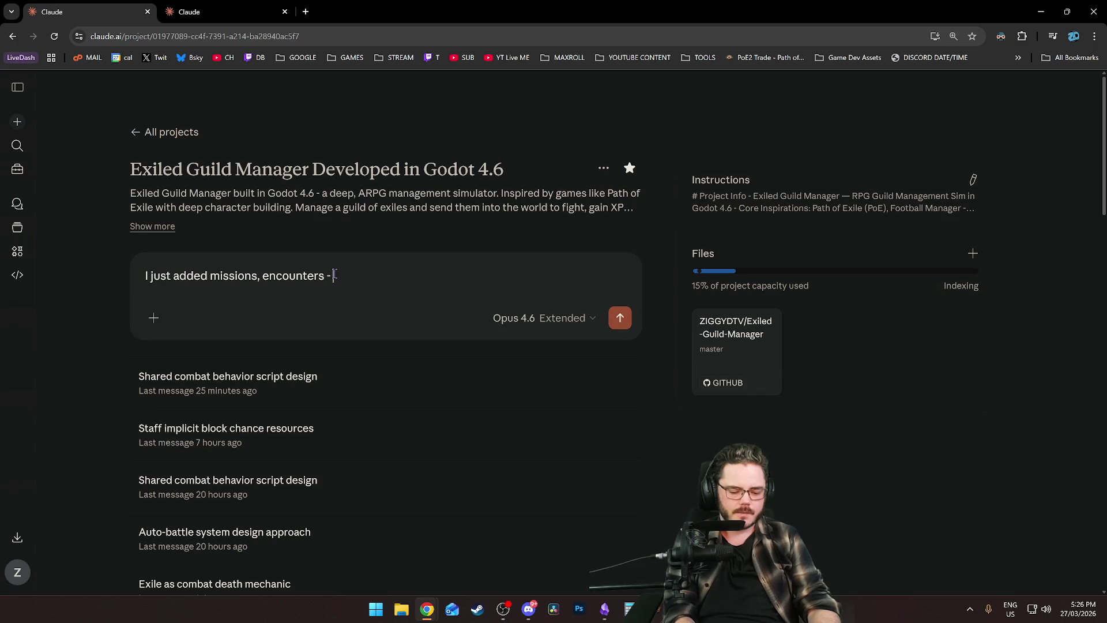
{"action": "type", "text": "rite"}
{"action": "type", "text": "st to see missions"}
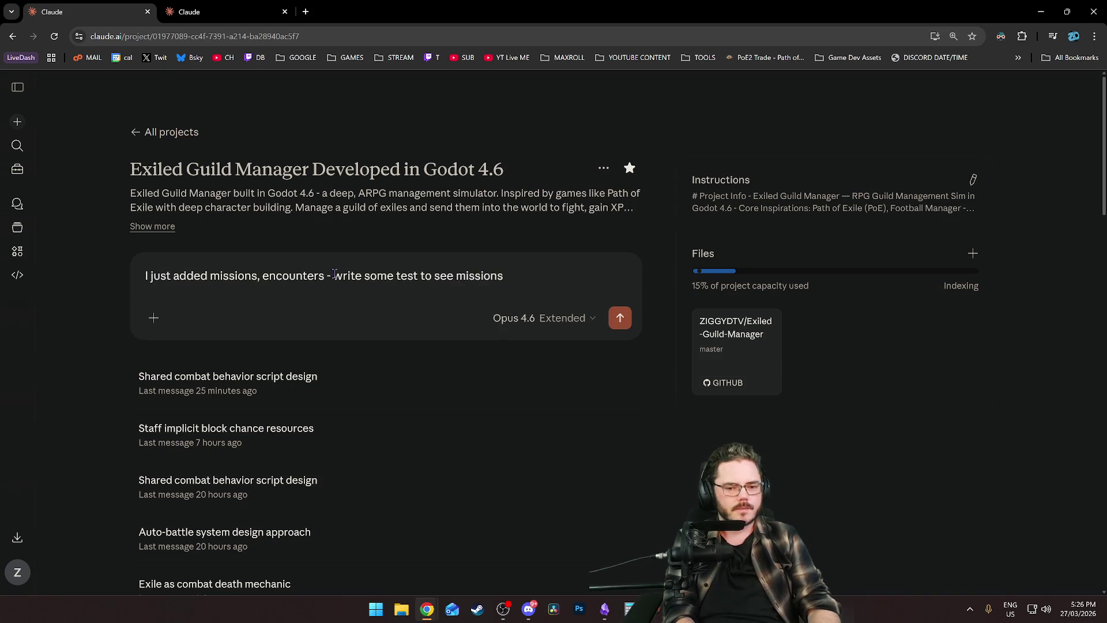
{"action": "key", "text": "BackSpace"}
{"action": "key", "text": "BackSpace"}
{"action": "key", "text": "BackSpace"}
{"action": "type", "text": "a mission can l"}
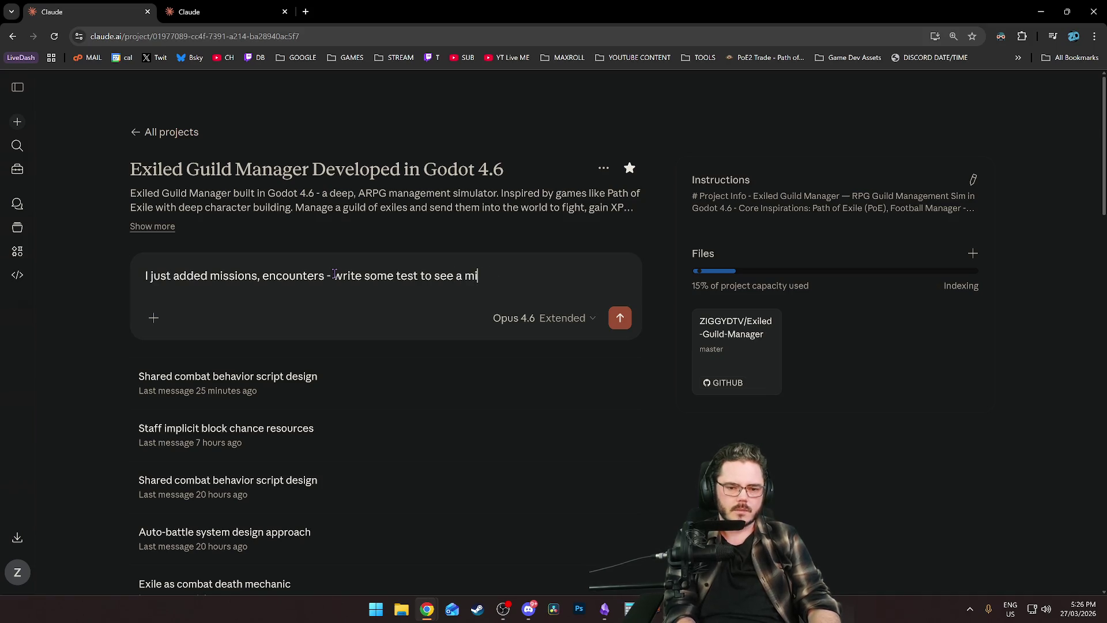
{"action": "type", "text": "oad and"}
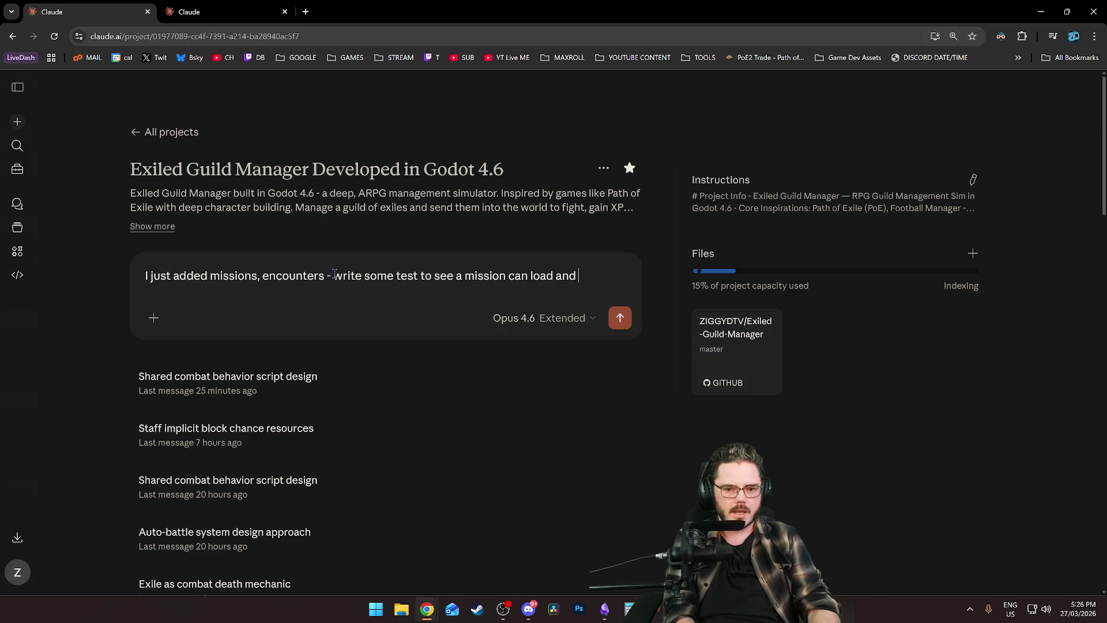
{"action": "type", "text": "that it generate"}
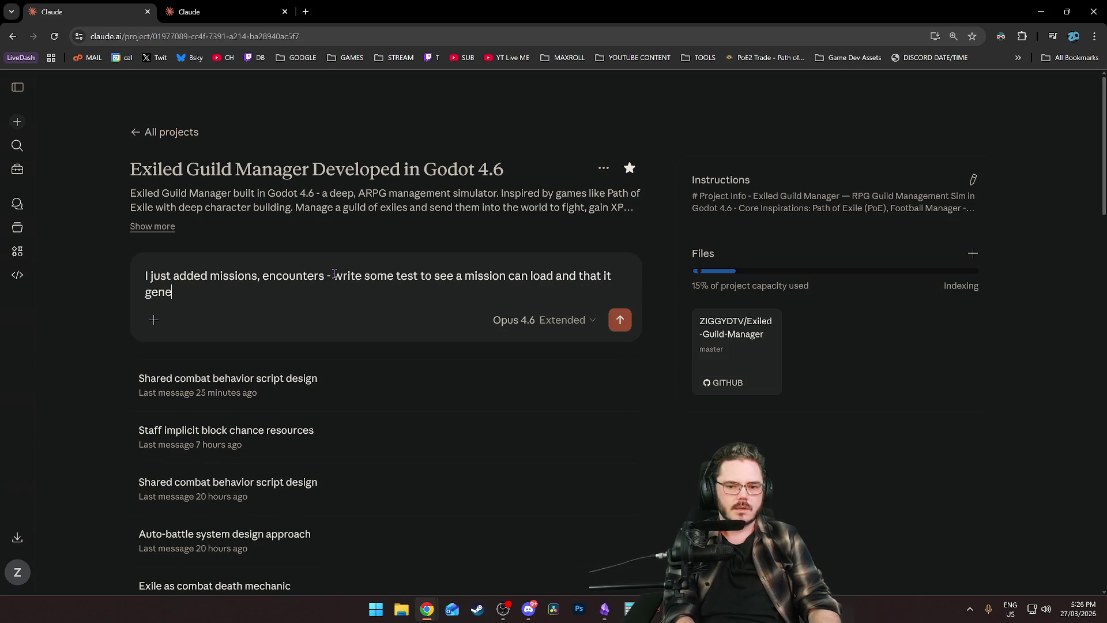
{"action": "type", "text": "s a vari"}
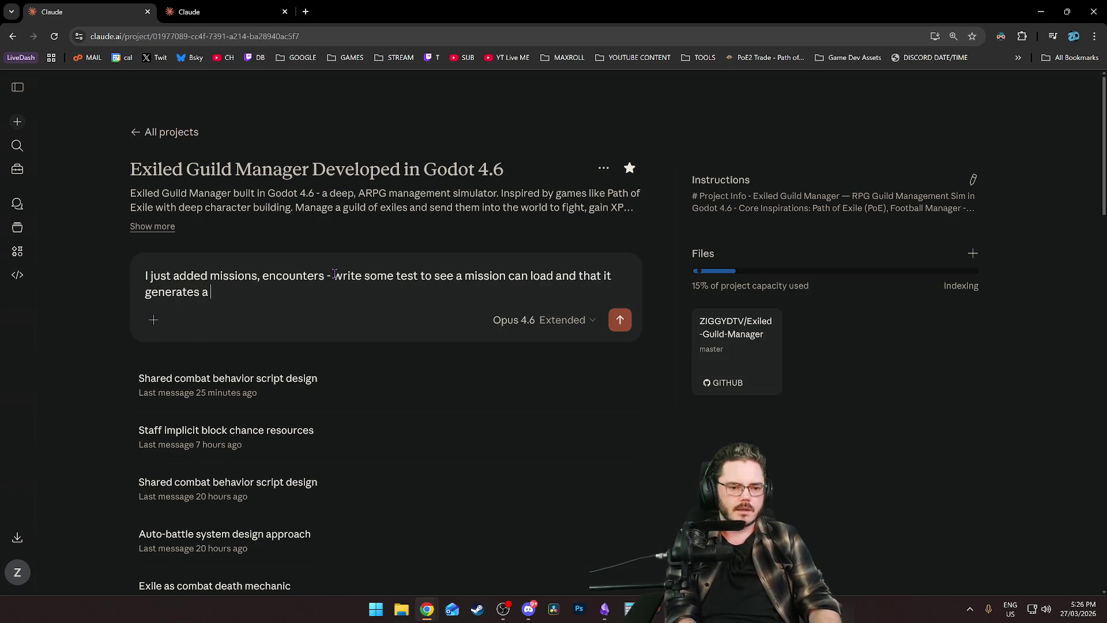
{"action": "type", "text": "ety of e"}
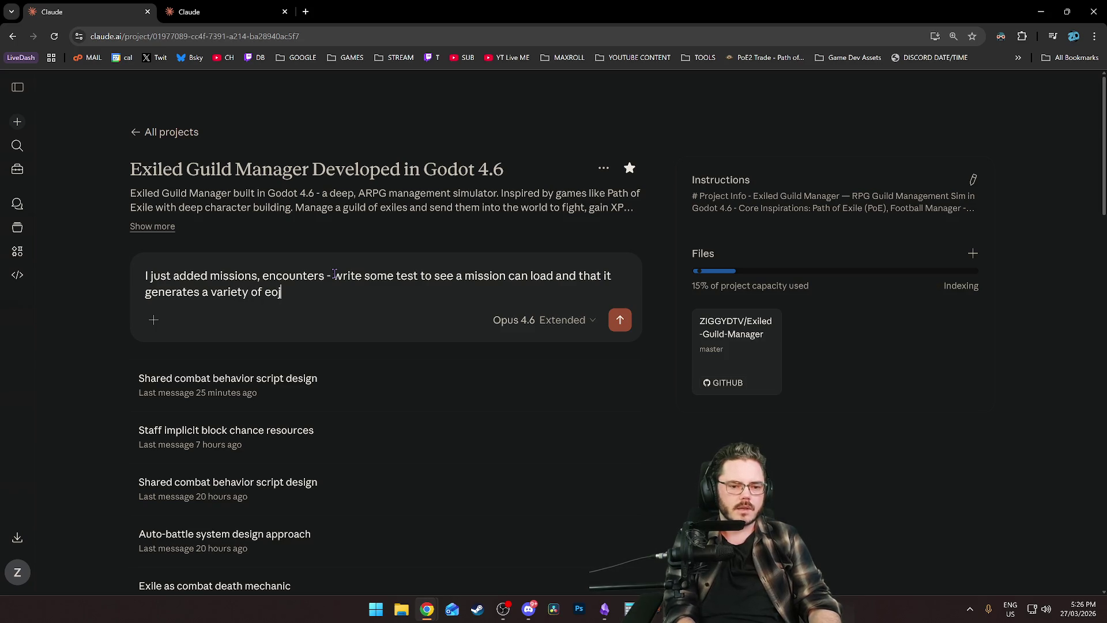
{"action": "type", "text": "ncounters "}
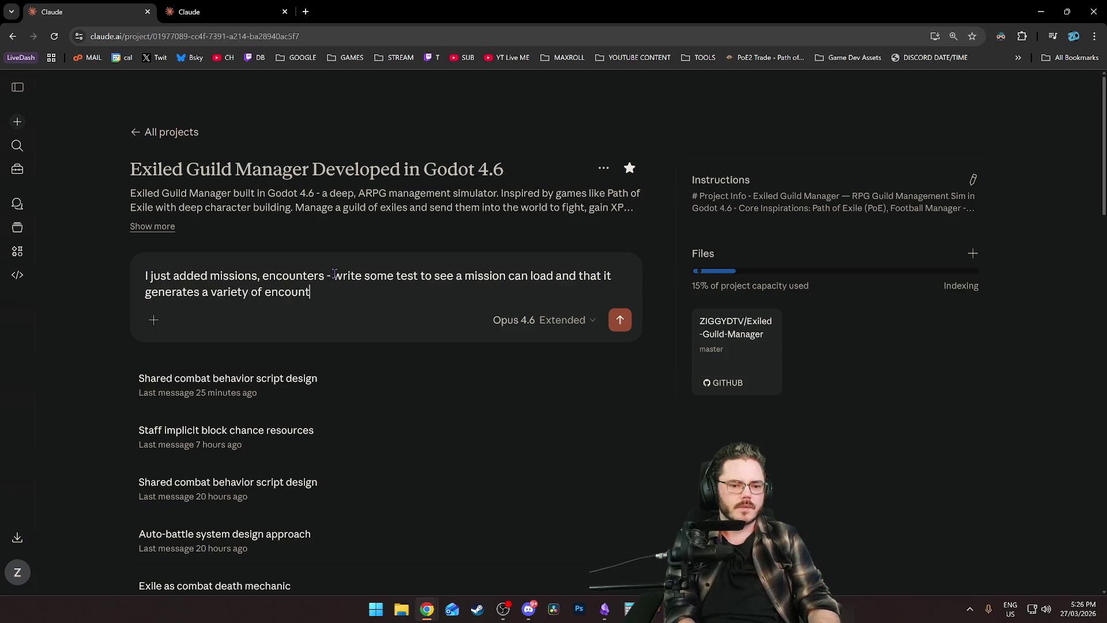
{"action": "type", "text": "correctly and th"}
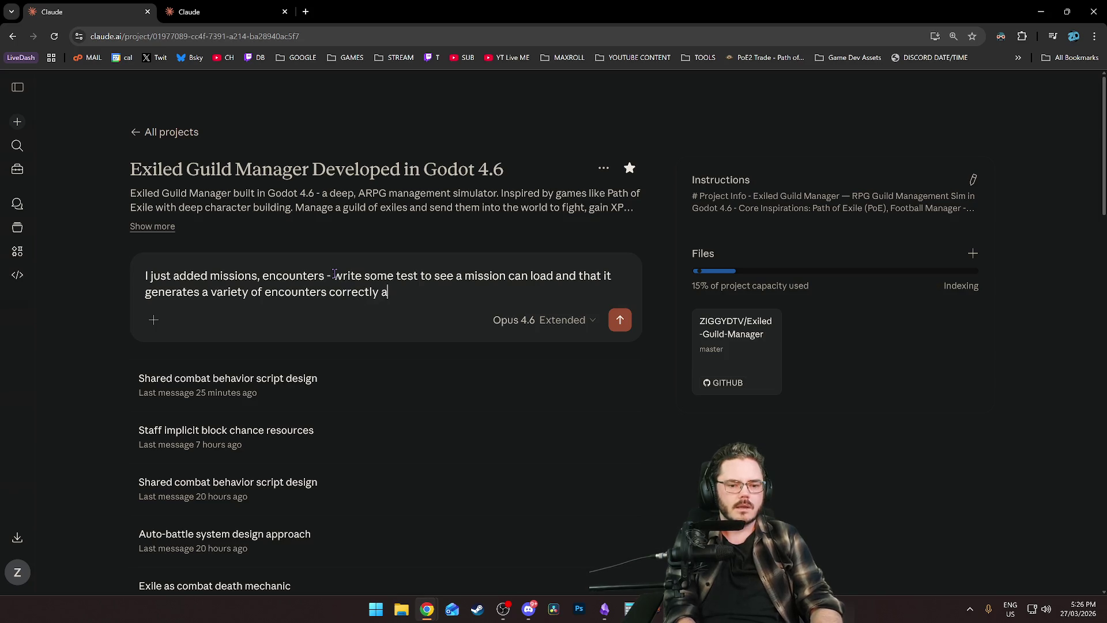
{"action": "type", "text": "en that those en"}
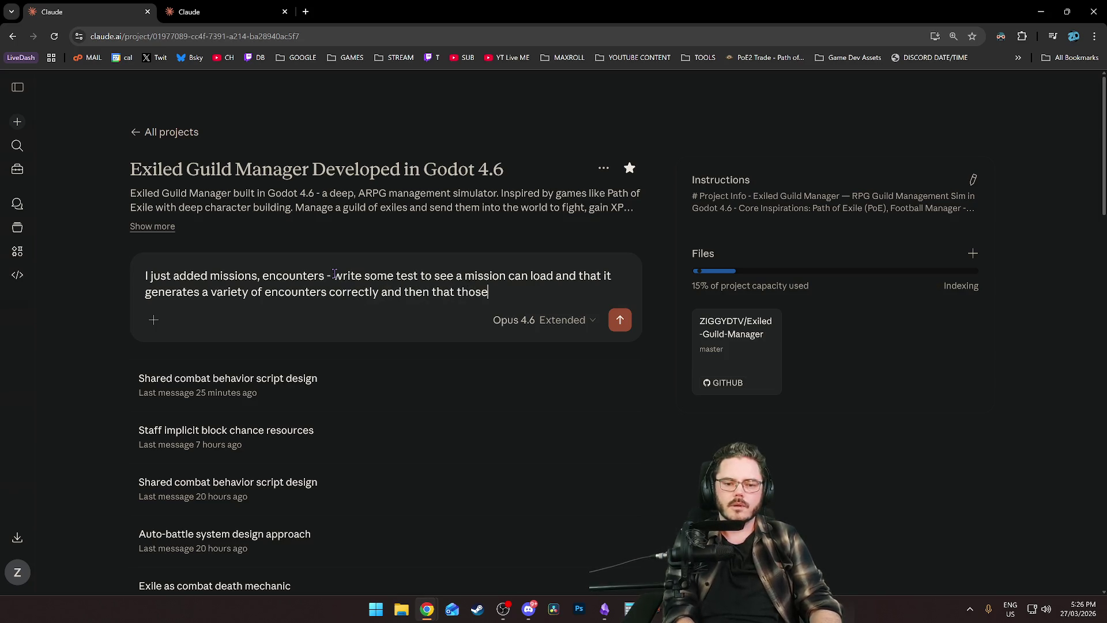
{"action": "type", "text": "counters "}
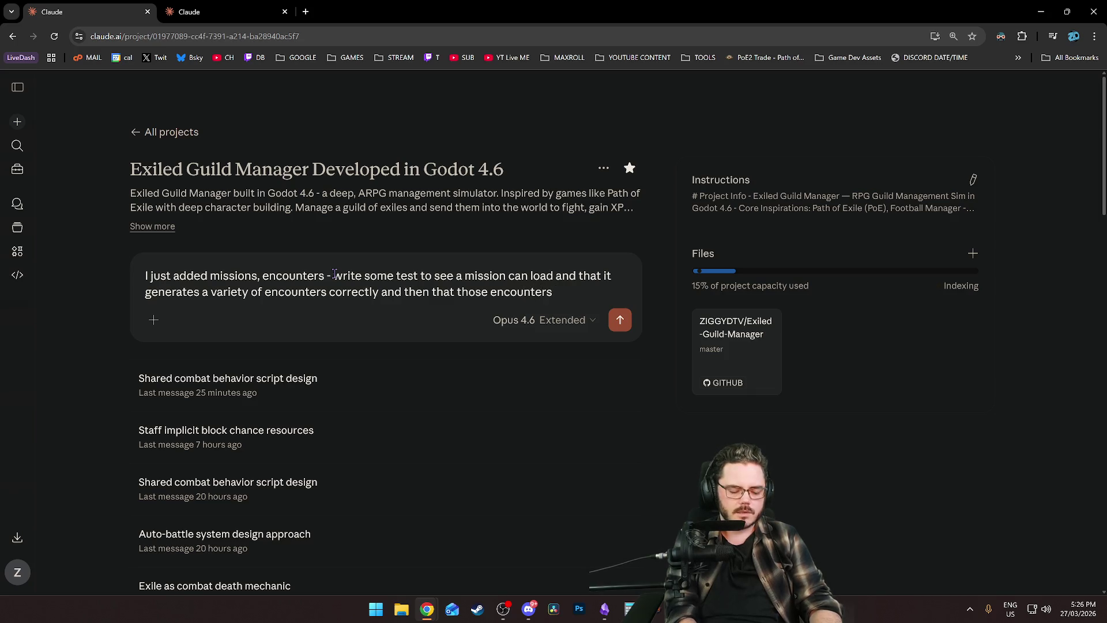
{"action": "type", "text": "generate their "}
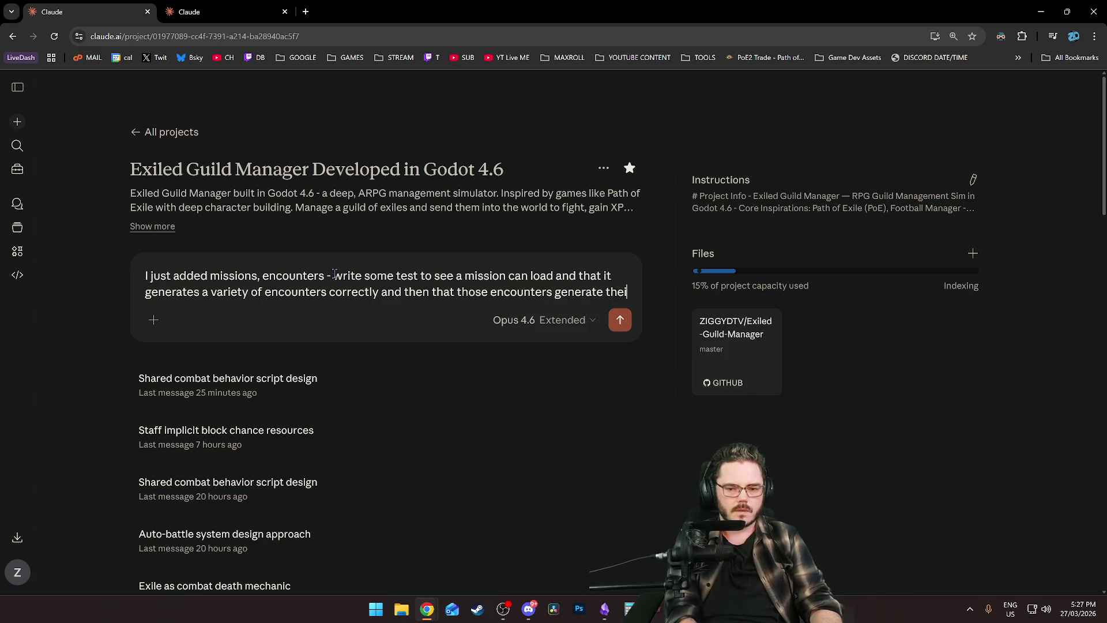
{"action": "type", "text": "monsters."}
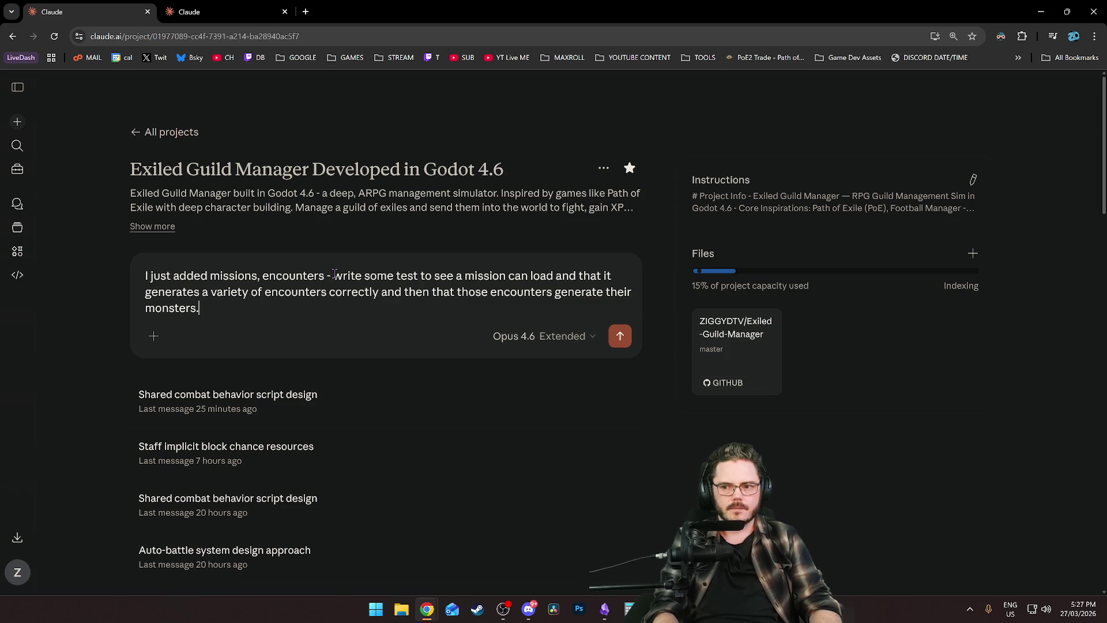
{"action": "key", "text": "Return"}
{"action": "key", "text": "alt+Tab"}
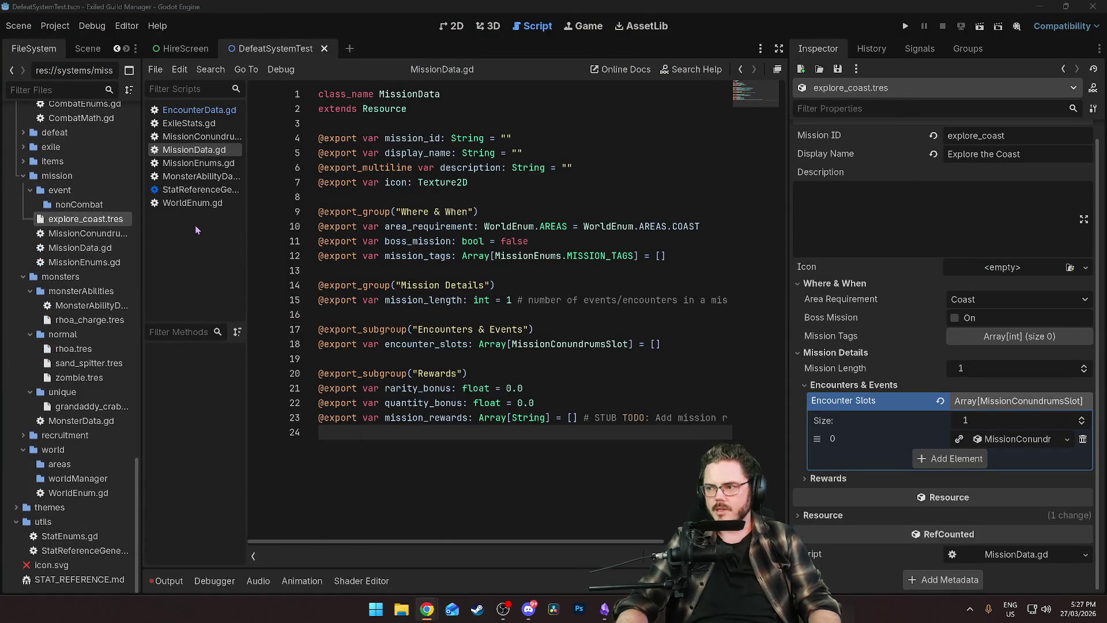
{"action": "left_click", "coordinate": [549, 310]}
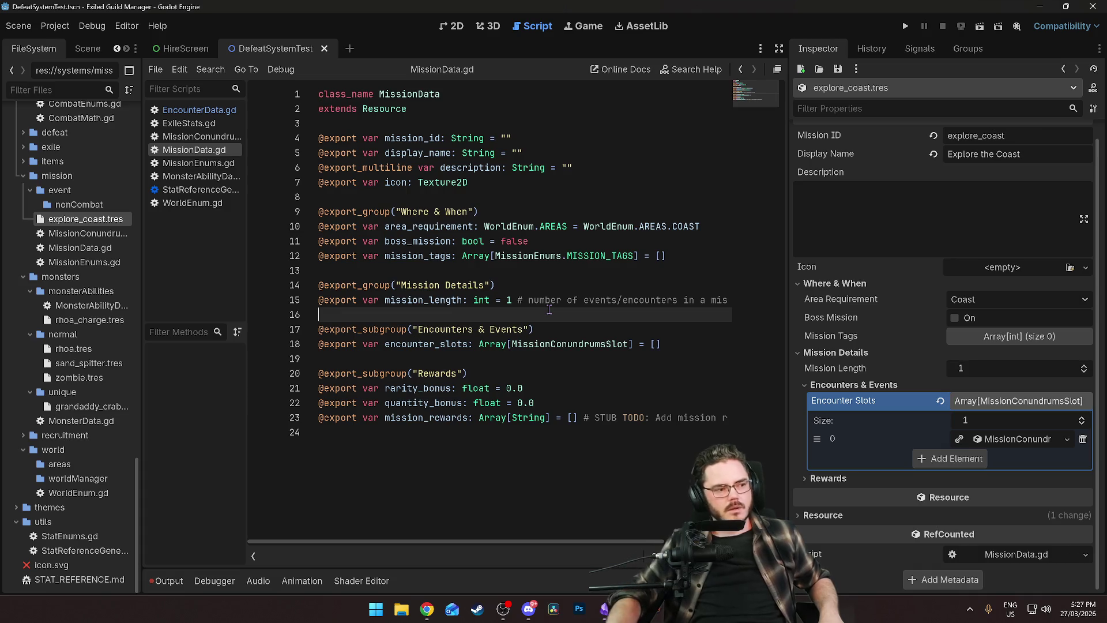
{"action": "left_click", "coordinate": [426, 609]}
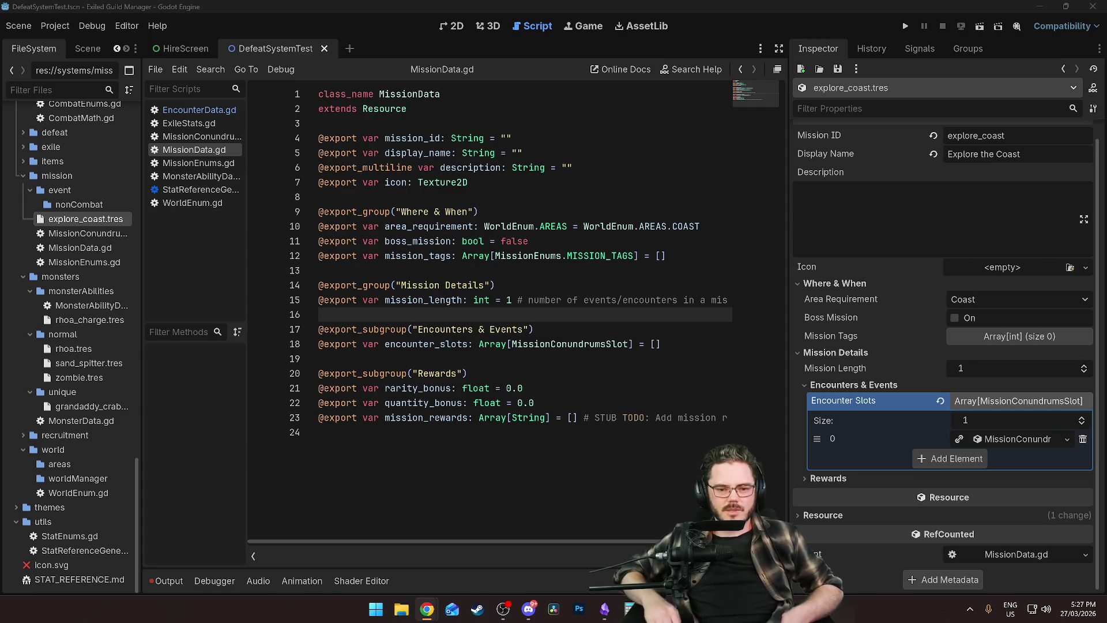
{"action": "left_click", "coordinate": [578, 300]}
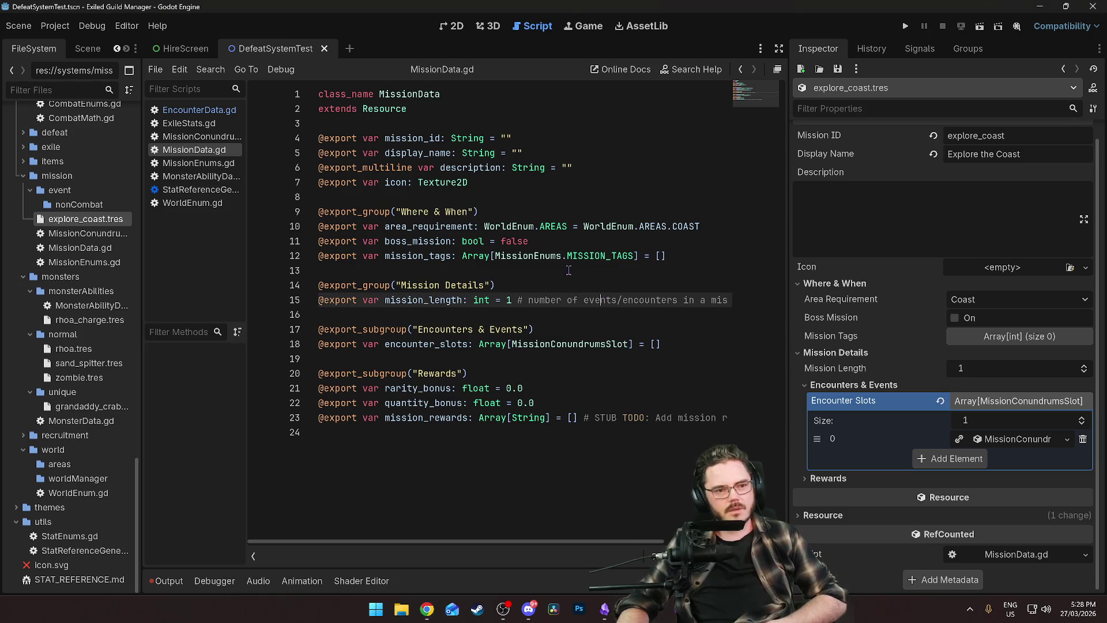
{"action": "left_click", "coordinate": [578, 270]}
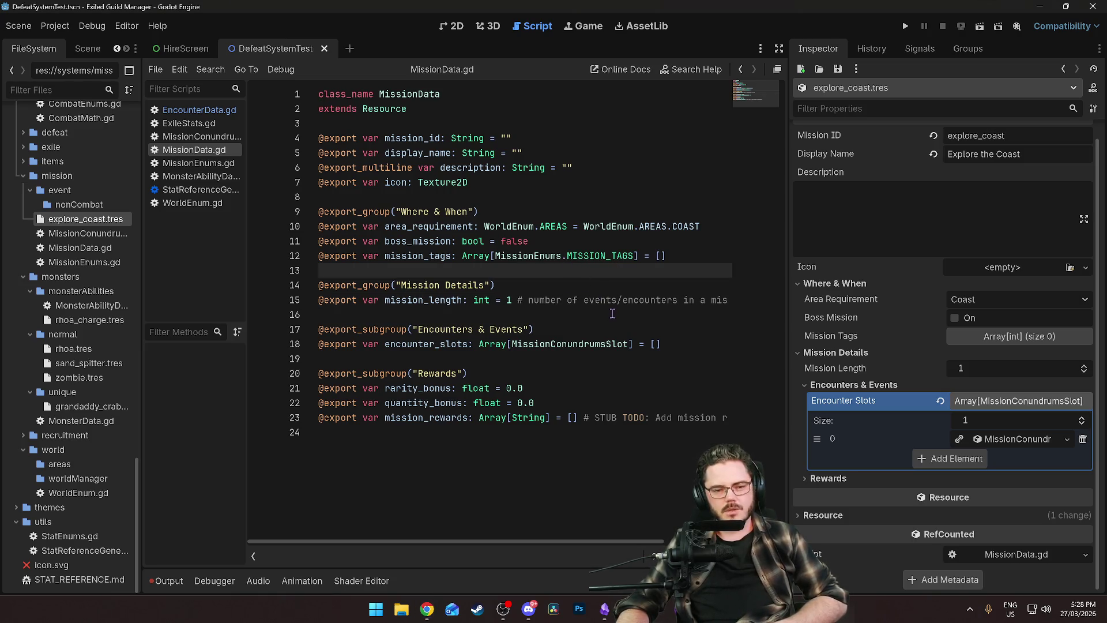
{"action": "left_click", "coordinate": [615, 196]}
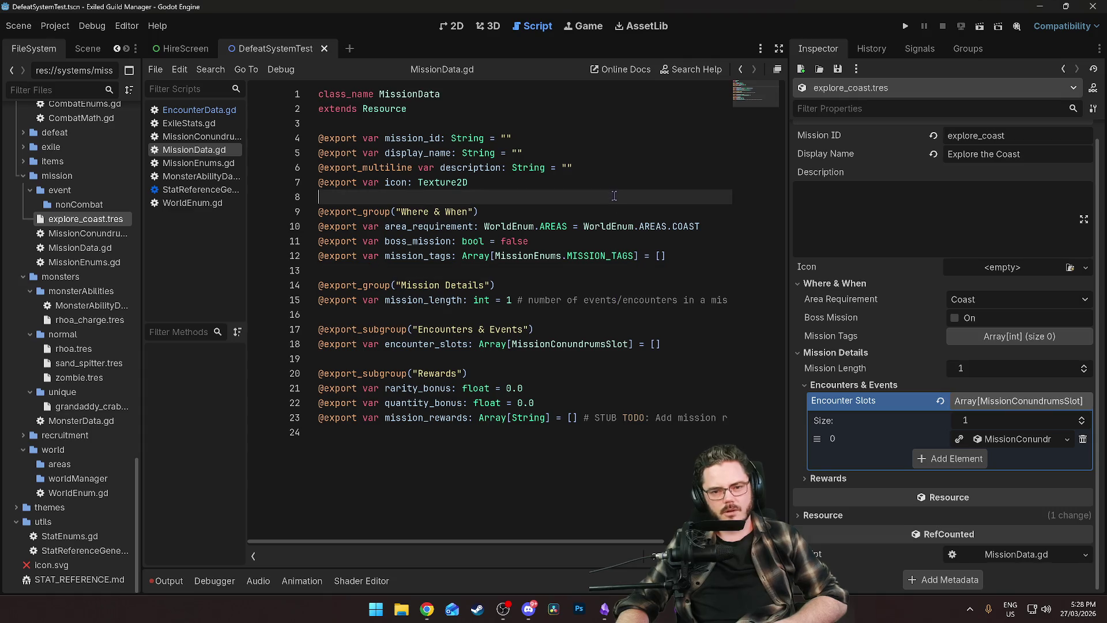
{"action": "left_click", "coordinate": [612, 314]}
{"action": "left_click", "coordinate": [537, 373]}
{"action": "left_click", "coordinate": [510, 417]}
{"action": "left_click", "coordinate": [504, 435]}
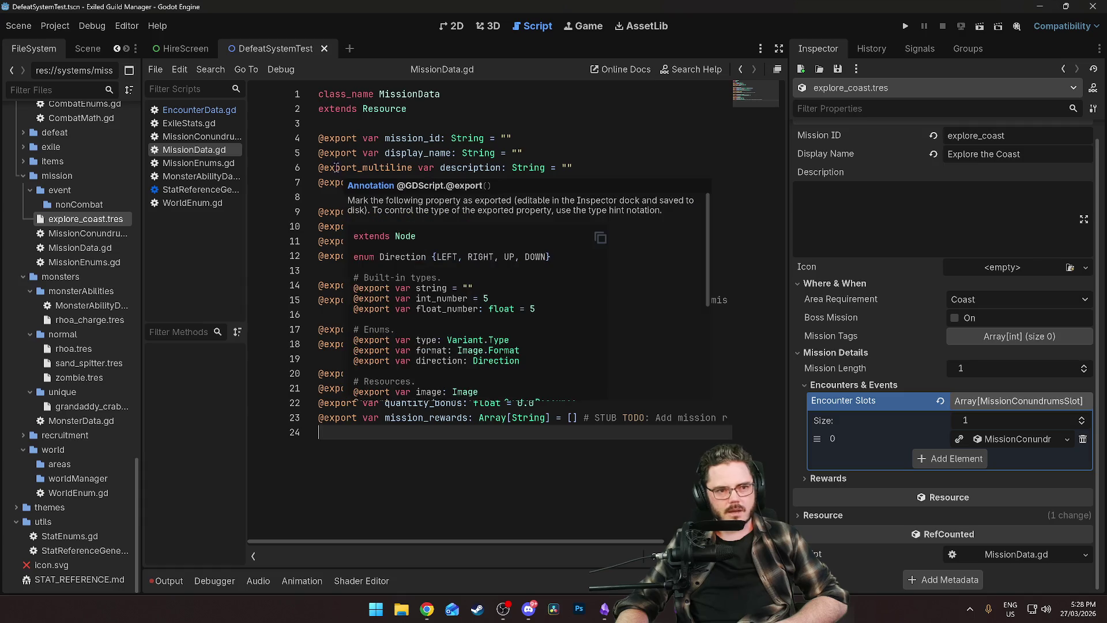
{"action": "left_click", "coordinate": [458, 28]}
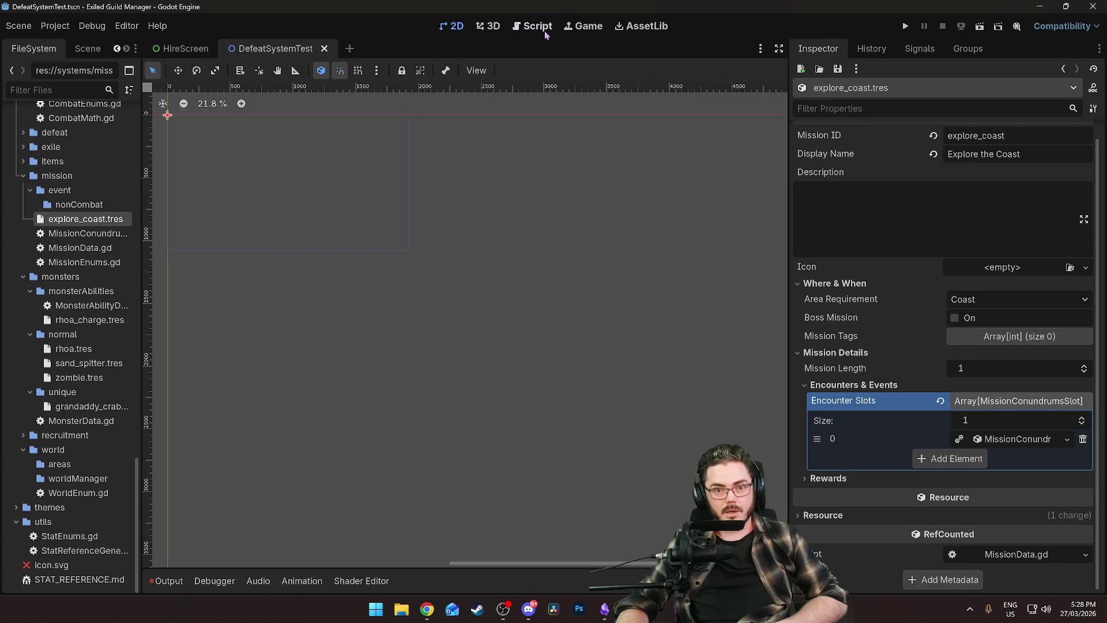
{"action": "left_click", "coordinate": [545, 29]}
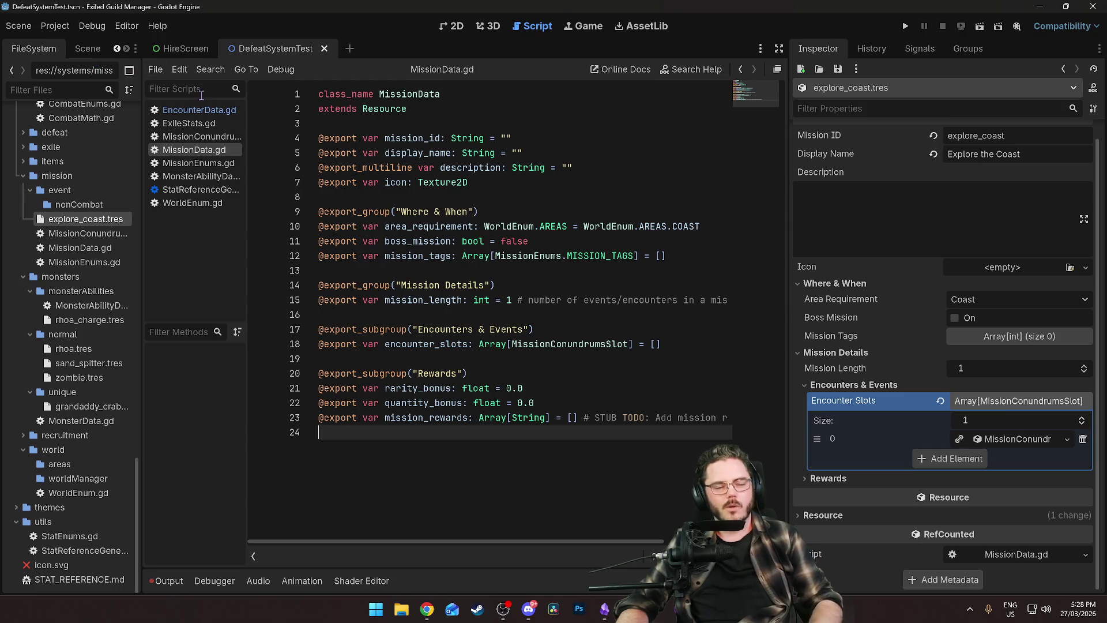
{"action": "left_click", "coordinate": [905, 24]}
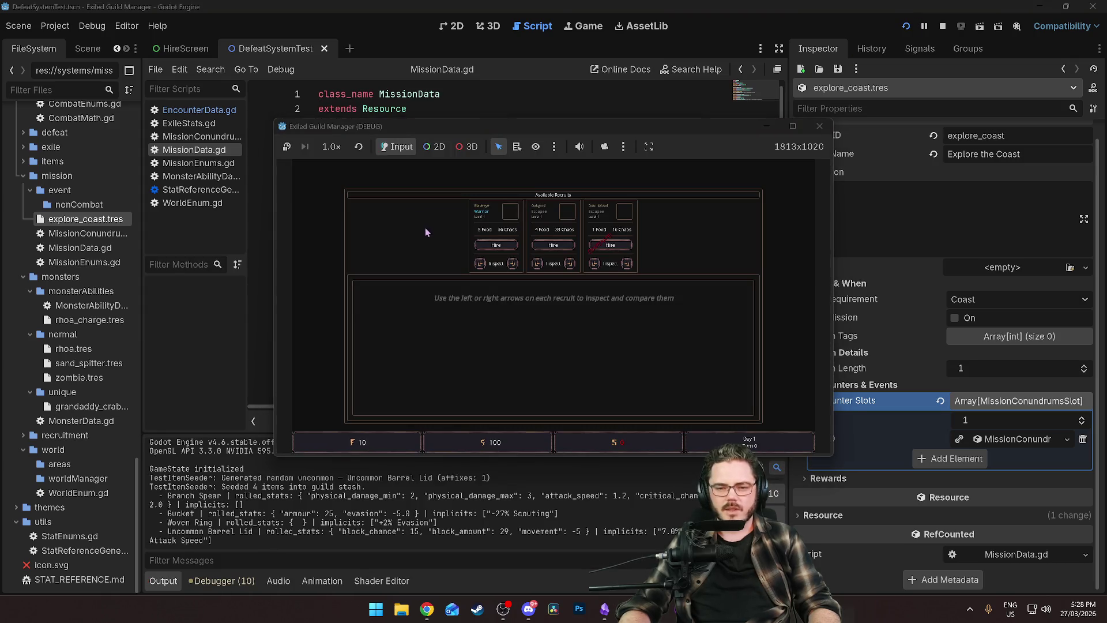
Maximize the game window, hire the recruit Bladeeye and bring up his stats panel
{"action": "left_click", "coordinate": [792, 126]}
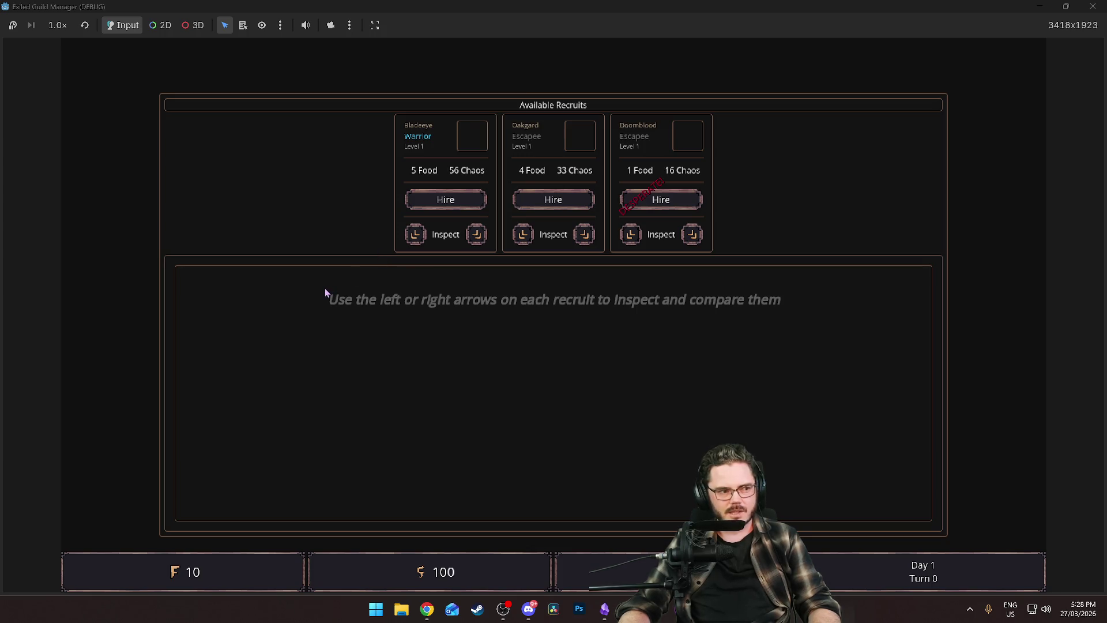
{"action": "left_click", "coordinate": [428, 200]}
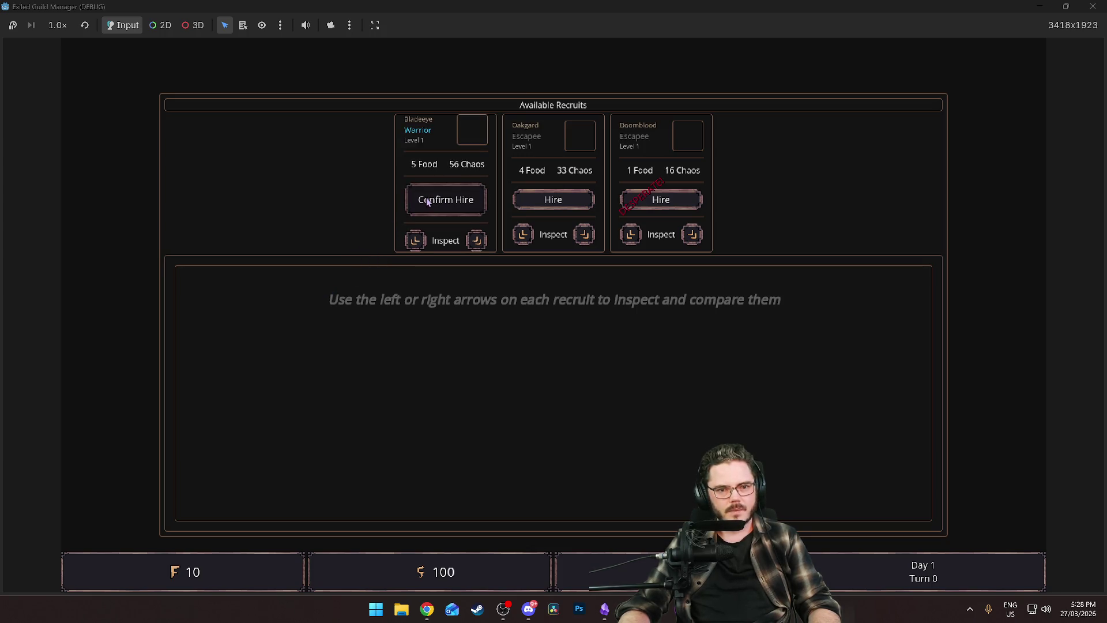
{"action": "left_click", "coordinate": [428, 201]}
{"action": "left_click", "coordinate": [419, 403]}
{"action": "left_click", "coordinate": [360, 372]}
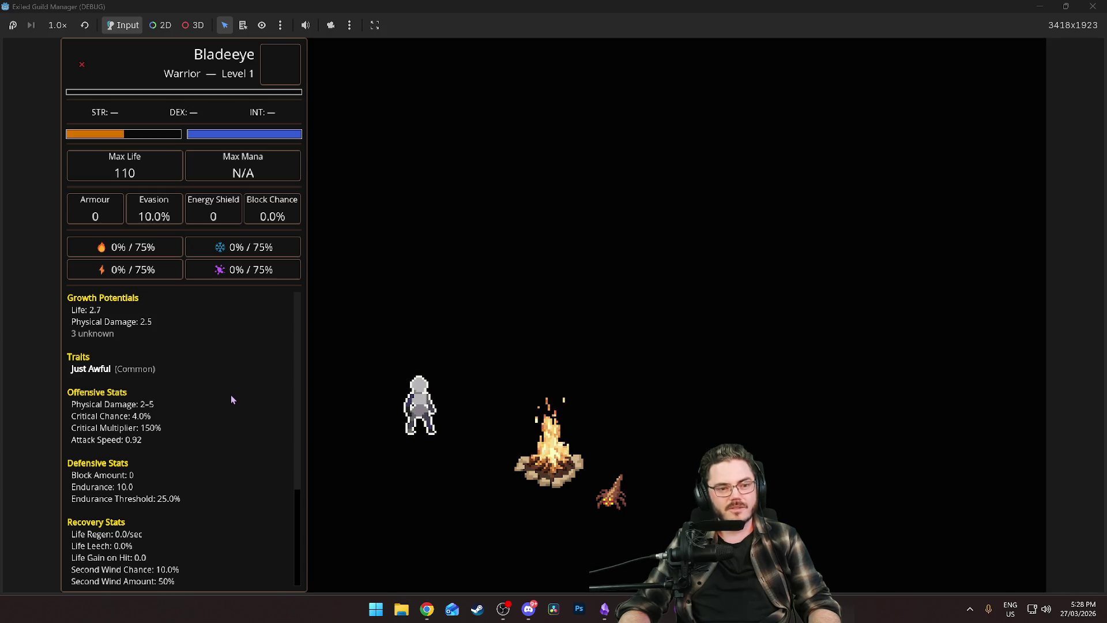
{"action": "left_click", "coordinate": [420, 404]}
Equip Bladeeye with the Uncommon Barrel Lid, Branch Spear, Bucket and Woven Ring from the stash
{"action": "left_click", "coordinate": [364, 410]}
{"action": "mouse_move", "coordinate": [868, 382]}
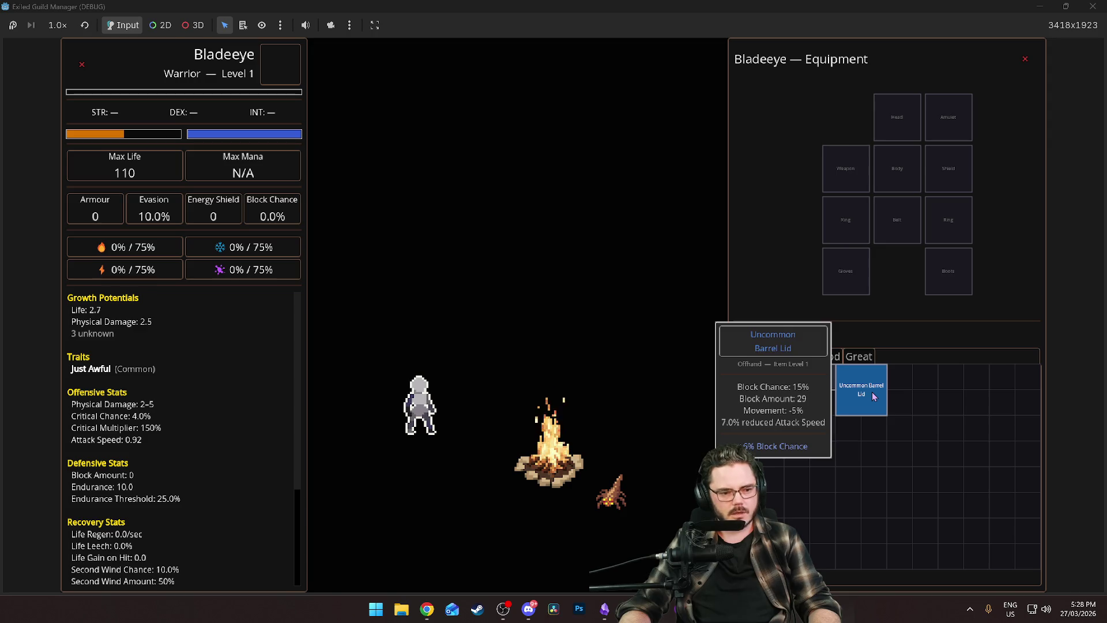
{"action": "right_click", "coordinate": [873, 396]}
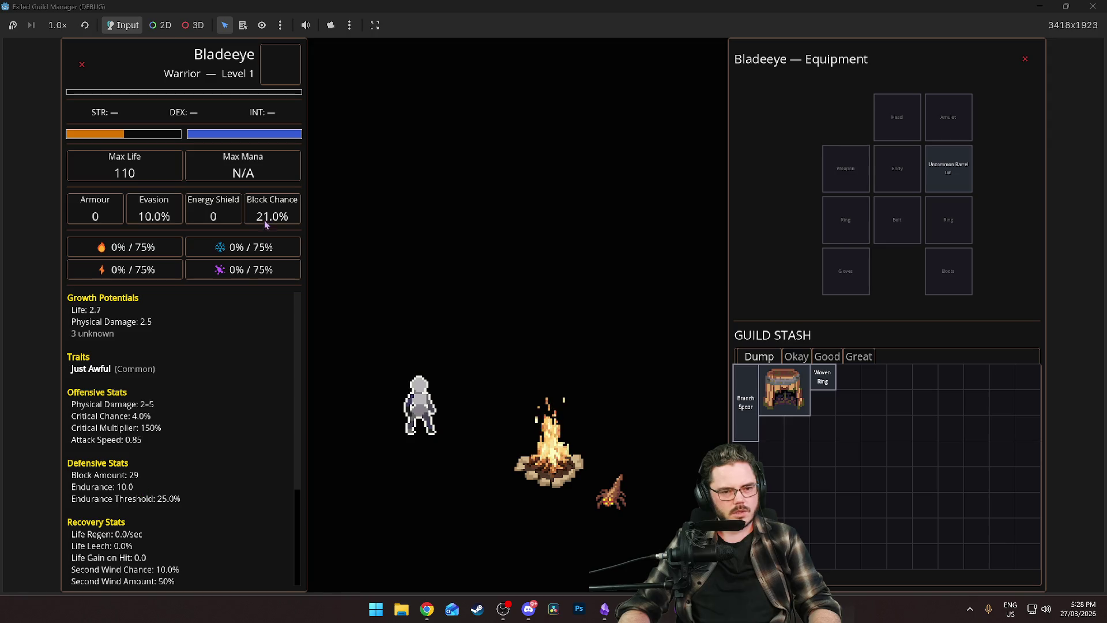
{"action": "mouse_move", "coordinate": [964, 181]}
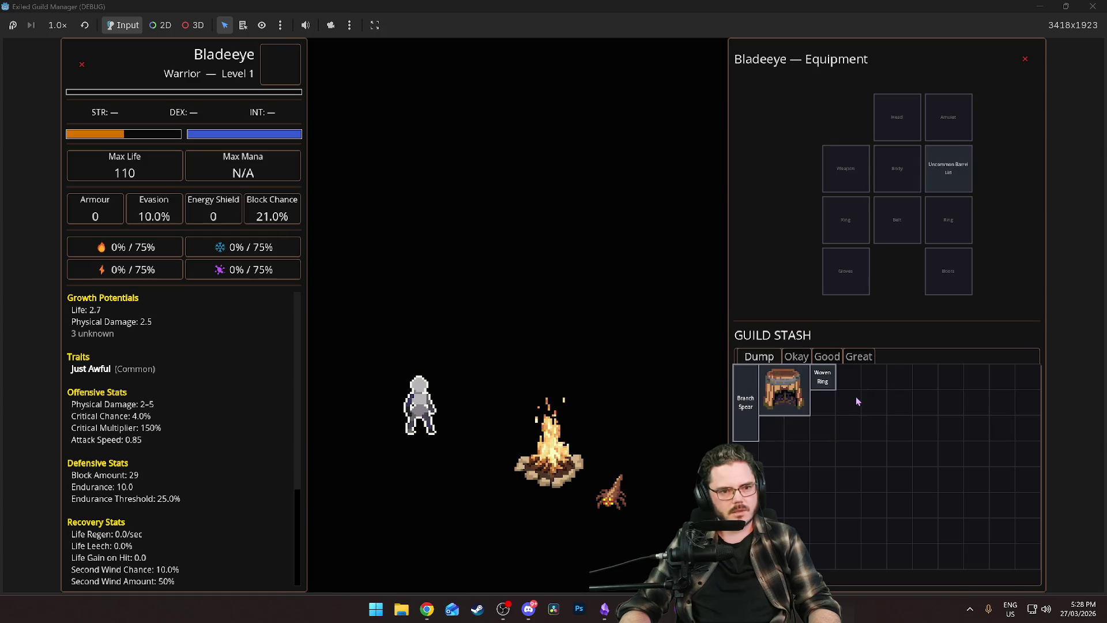
{"action": "mouse_move", "coordinate": [825, 382]}
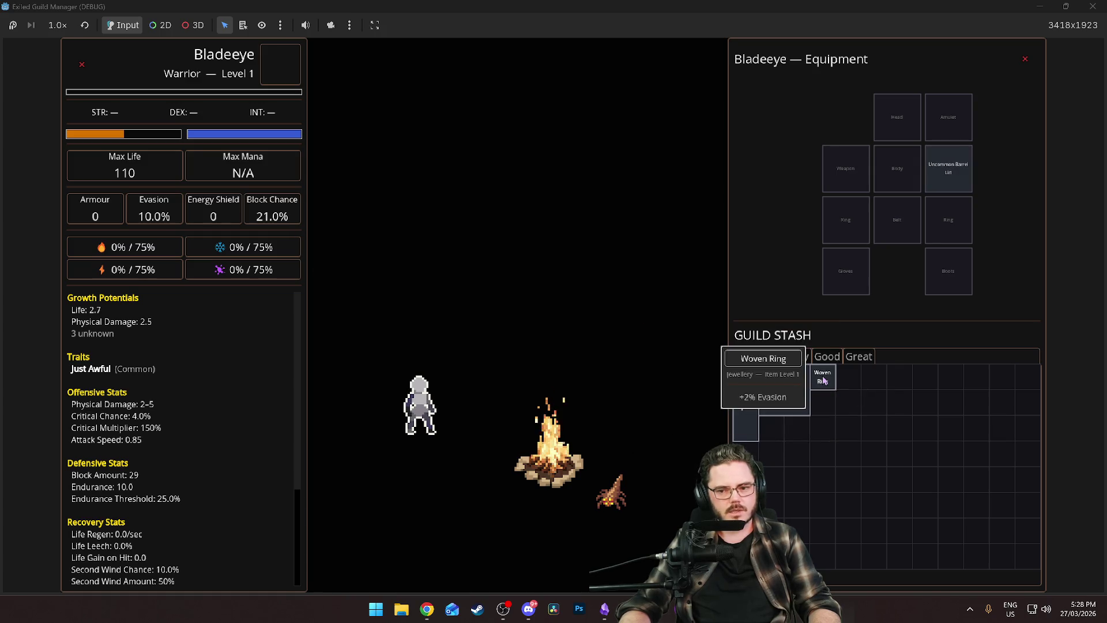
{"action": "right_click", "coordinate": [780, 397]}
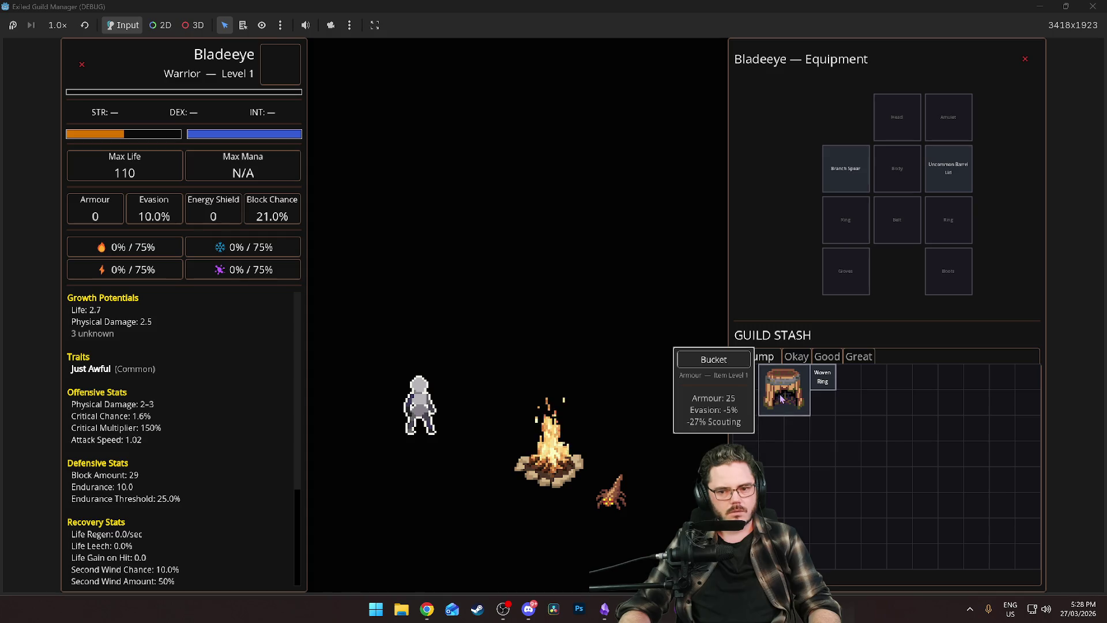
{"action": "right_click", "coordinate": [781, 398]}
{"action": "right_click", "coordinate": [834, 382]}
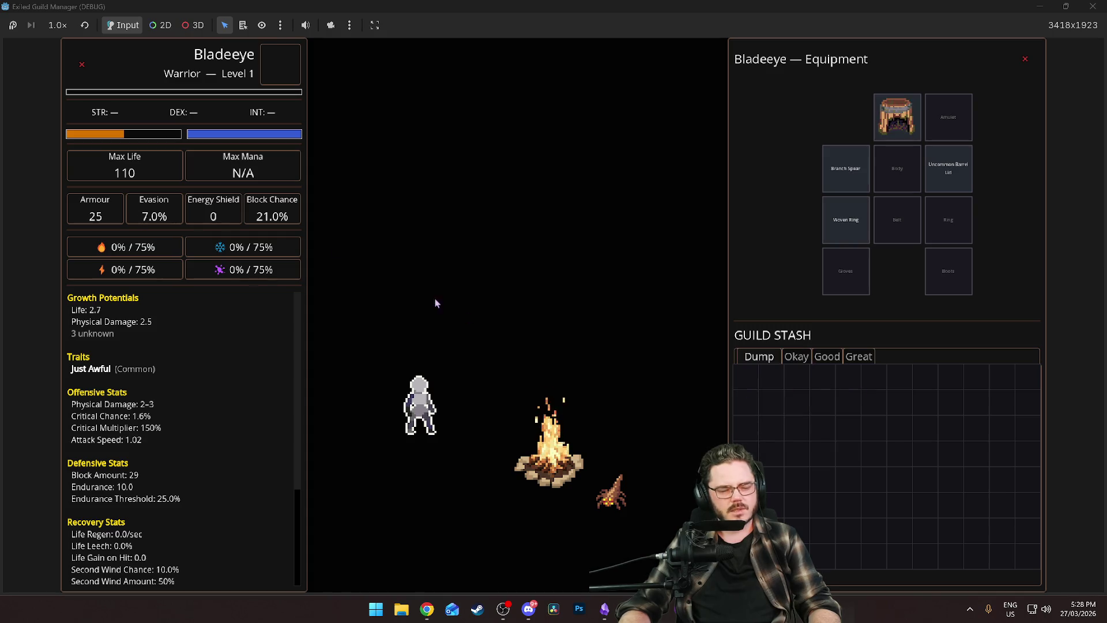
Take the Bucket off Bladeeye, returning it to the guild stash
{"action": "mouse_move", "coordinate": [915, 114]}
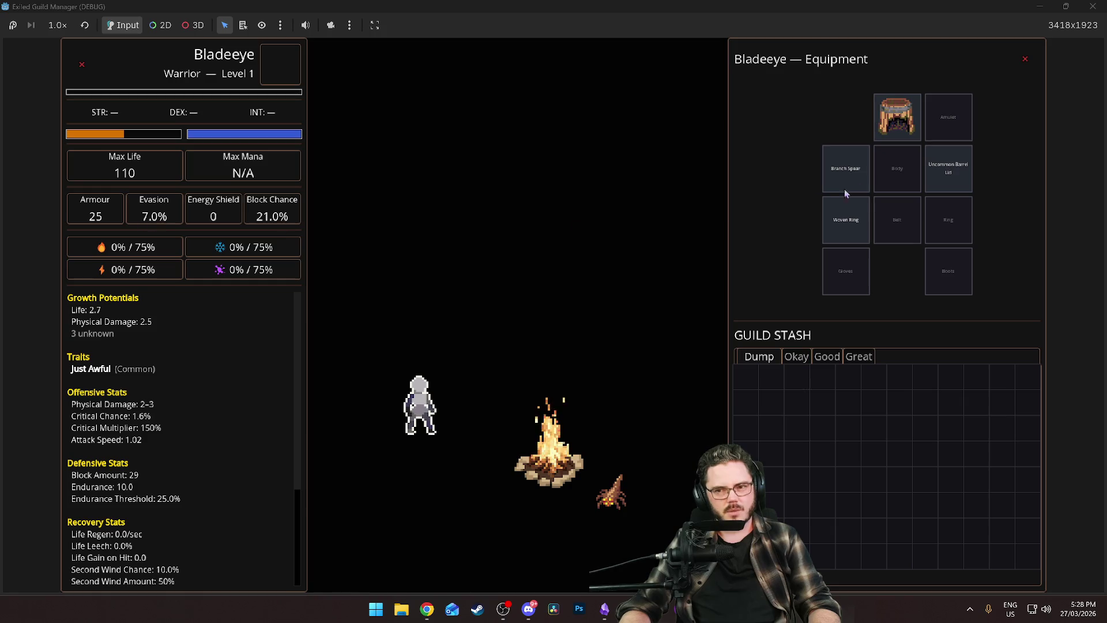
{"action": "mouse_move", "coordinate": [887, 124]}
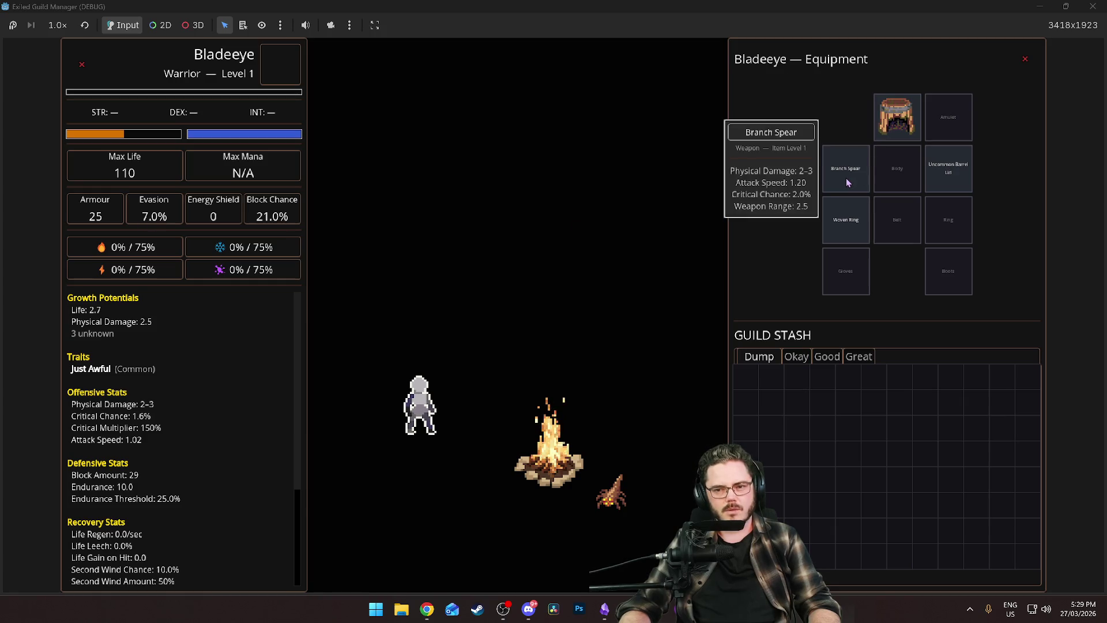
{"action": "mouse_move", "coordinate": [855, 212]}
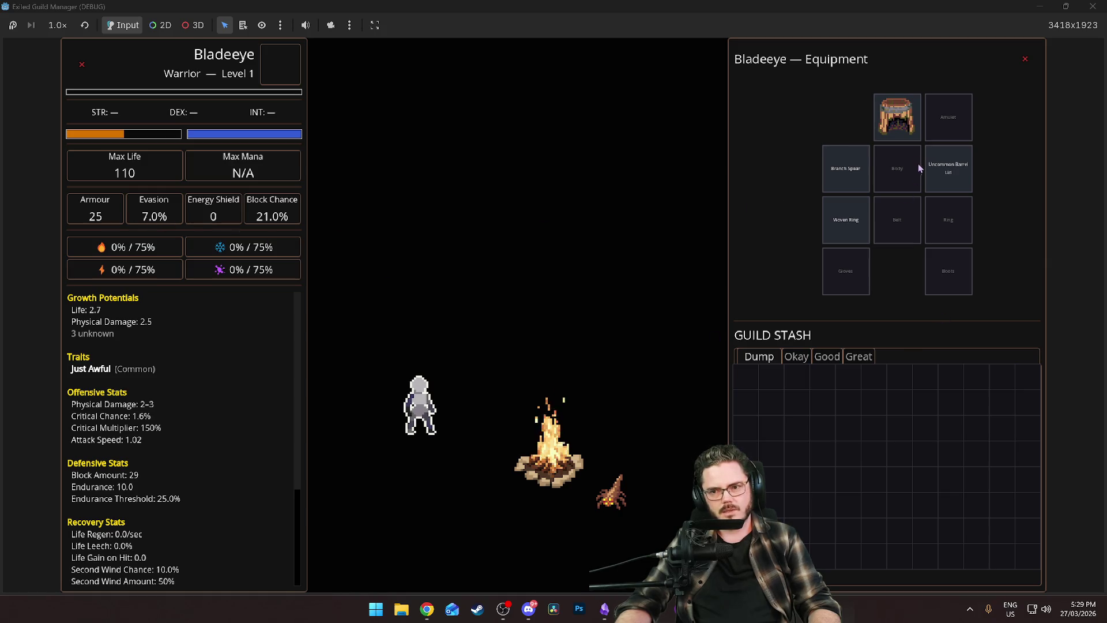
{"action": "left_click", "coordinate": [908, 133]}
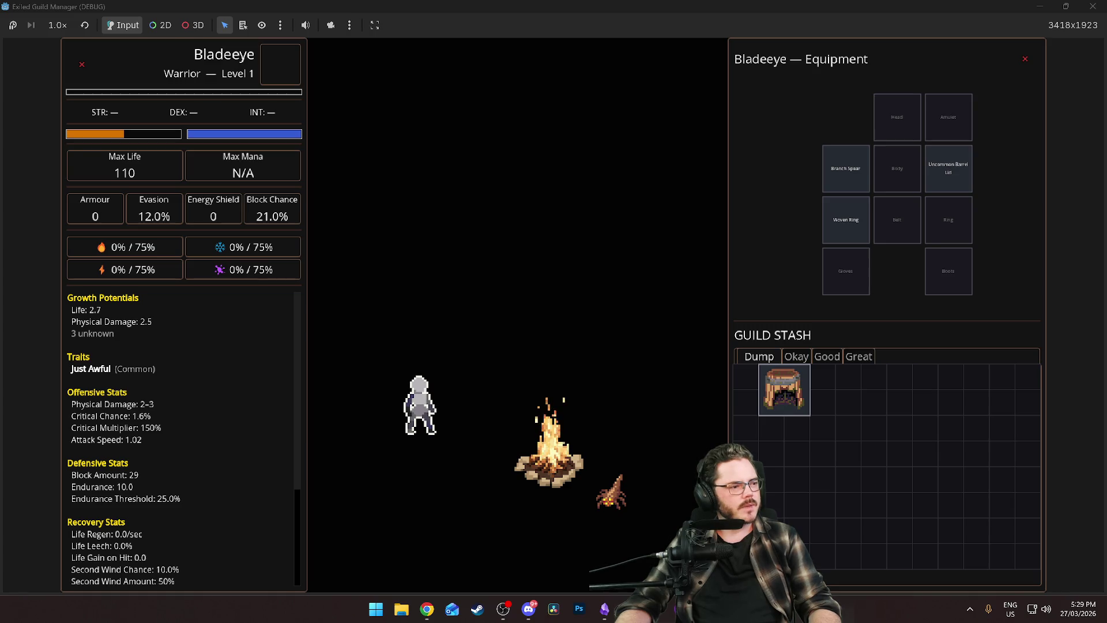
{"action": "key", "text": "alt+Tab"}
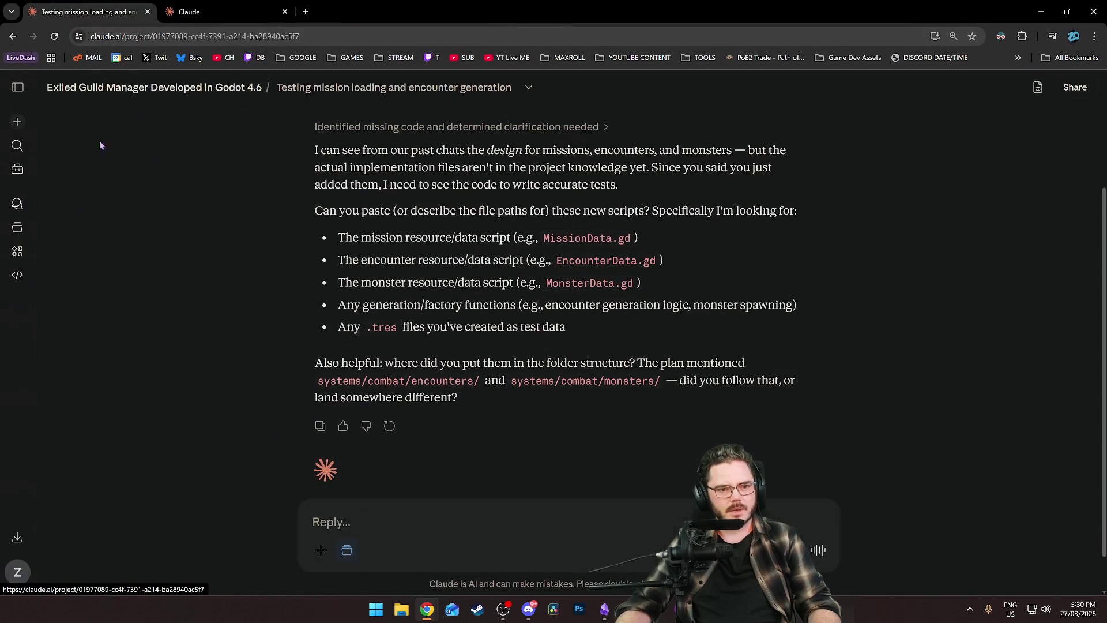
Replace the project's outdated repo with all GitHub repository files except the addons folder
{"action": "left_click", "coordinate": [199, 88]}
{"action": "left_click", "coordinate": [694, 312]}
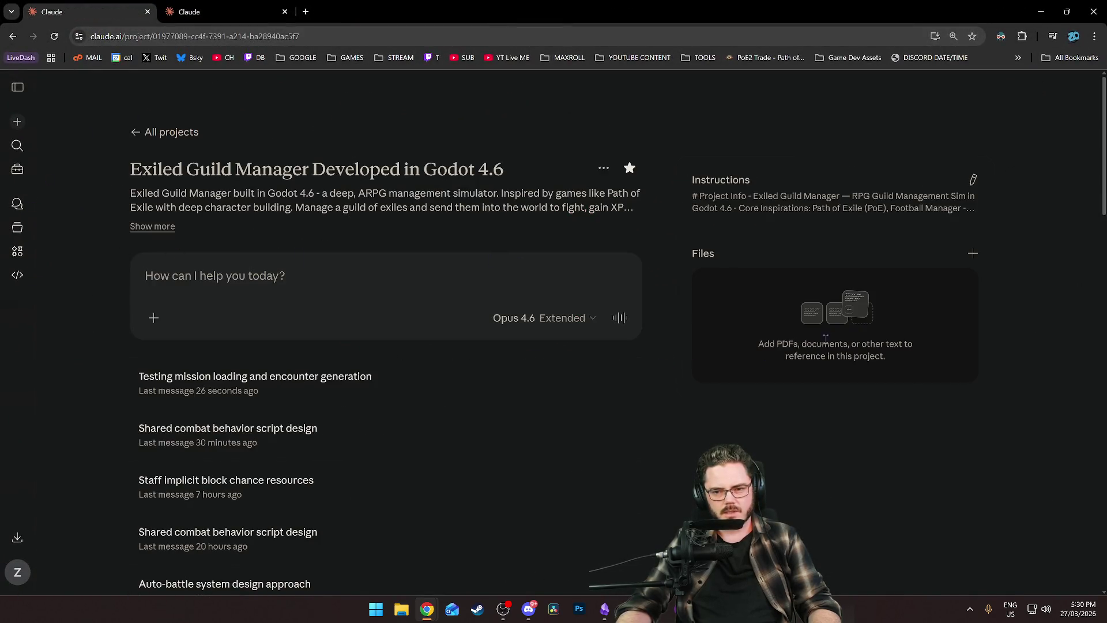
{"action": "left_click", "coordinate": [973, 254]}
{"action": "left_click", "coordinate": [939, 353]}
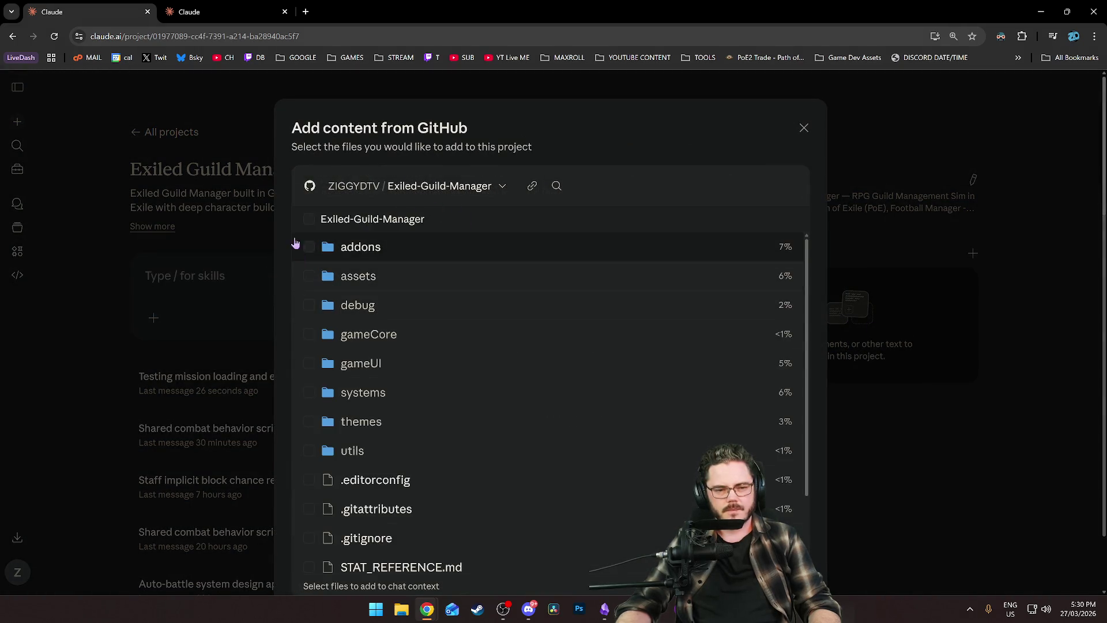
{"action": "left_click", "coordinate": [309, 219]}
{"action": "left_click", "coordinate": [309, 247]}
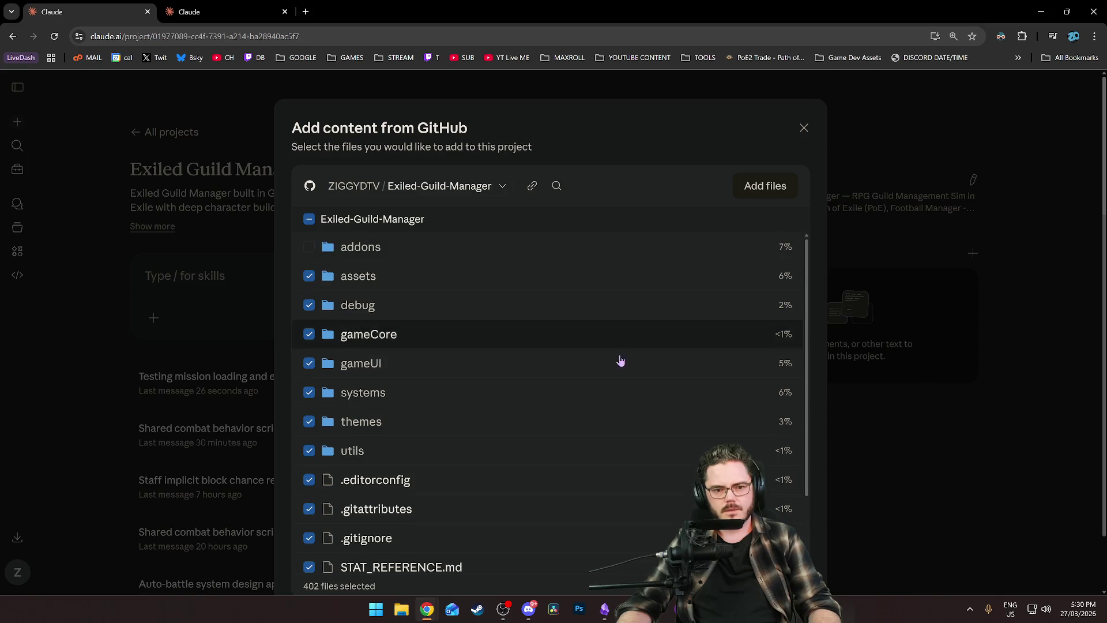
{"action": "scroll", "coordinate": [663, 335], "scroll_direction": "down", "scroll_amount": 5}
{"action": "left_click", "coordinate": [757, 136]}
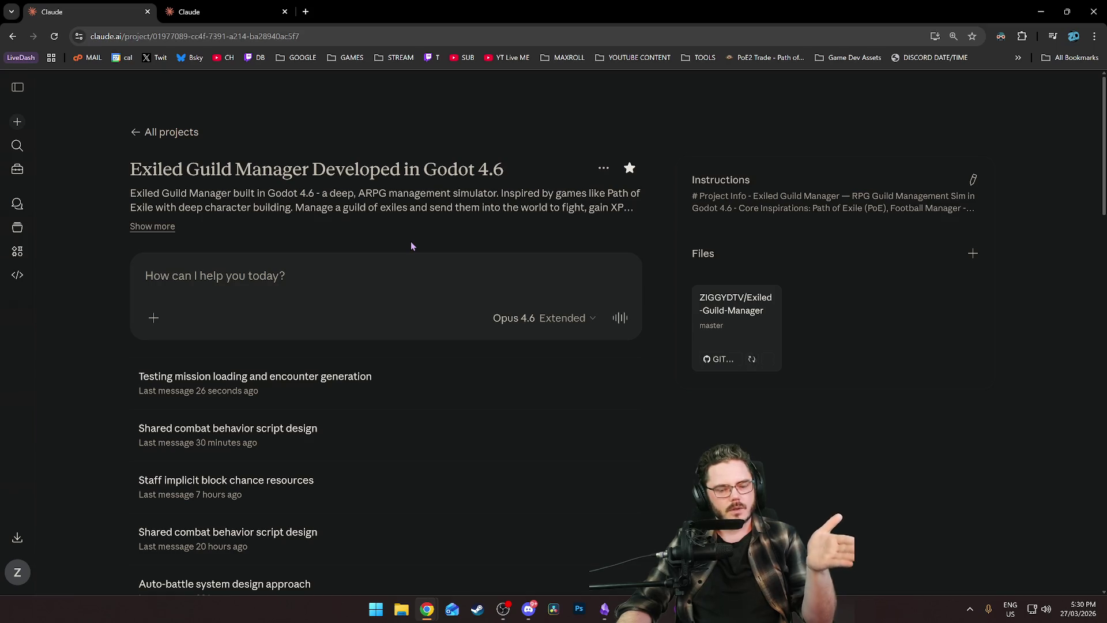
{"action": "key", "text": "alt+Tab"}
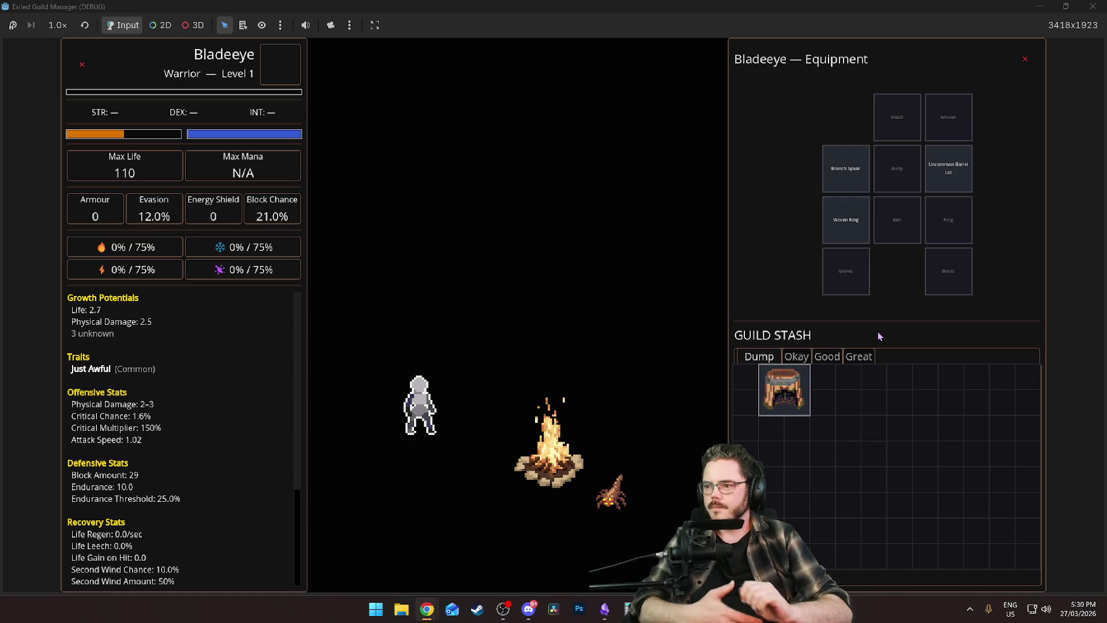
Re-equip the Bucket on Bladeeye (Armour 25, Evasion 7.0%) and close the test game
{"action": "right_click", "coordinate": [787, 393]}
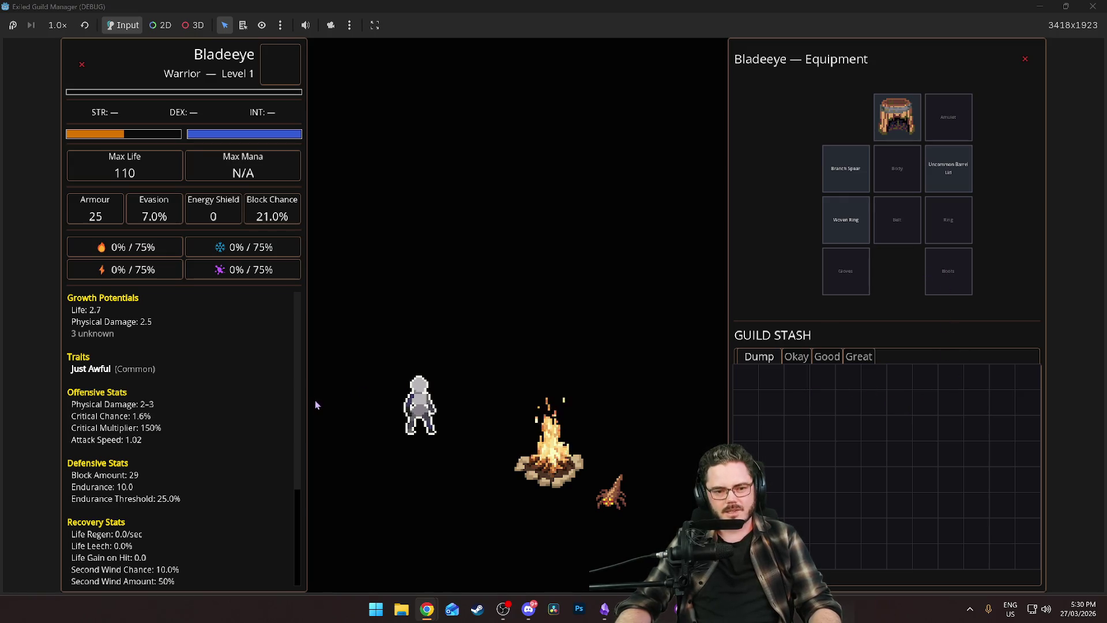
{"action": "mouse_move", "coordinate": [301, 392]}
{"action": "left_mouse_down"}
{"action": "mouse_move", "coordinate": [309, 548]}
{"action": "mouse_move", "coordinate": [318, 283]}
{"action": "left_mouse_up"}
{"action": "left_click", "coordinate": [1093, 6]}
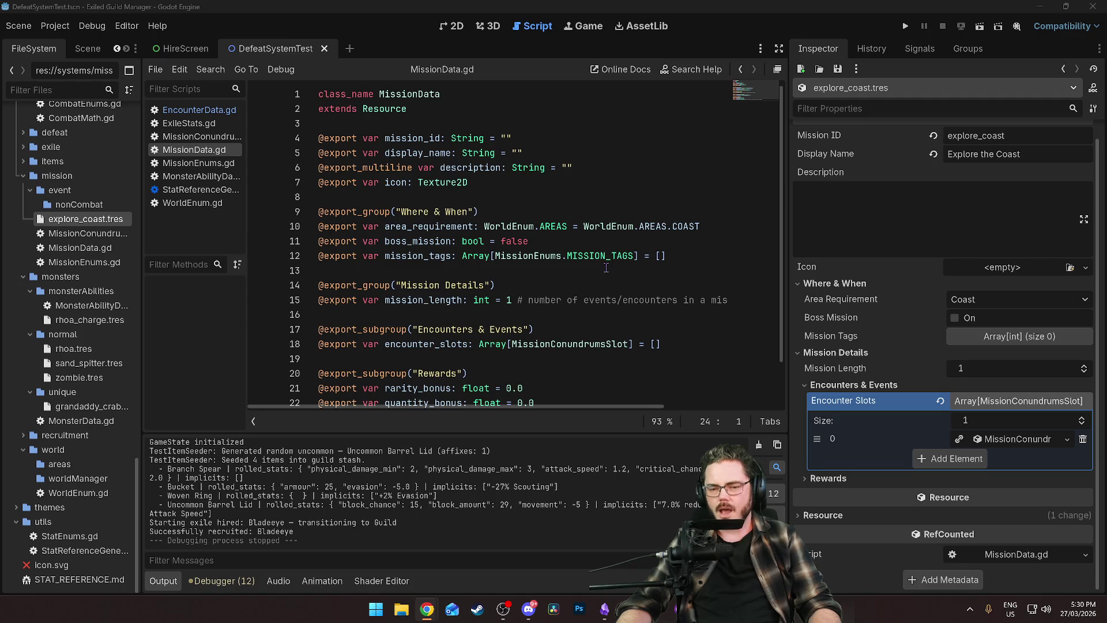
Review the mission tags line and opening lines of MissionData.gd in the script editor
{"action": "left_click", "coordinate": [596, 242]}
{"action": "key", "text": "Up"}
{"action": "key", "text": "Up"}
{"action": "key", "text": "Up"}
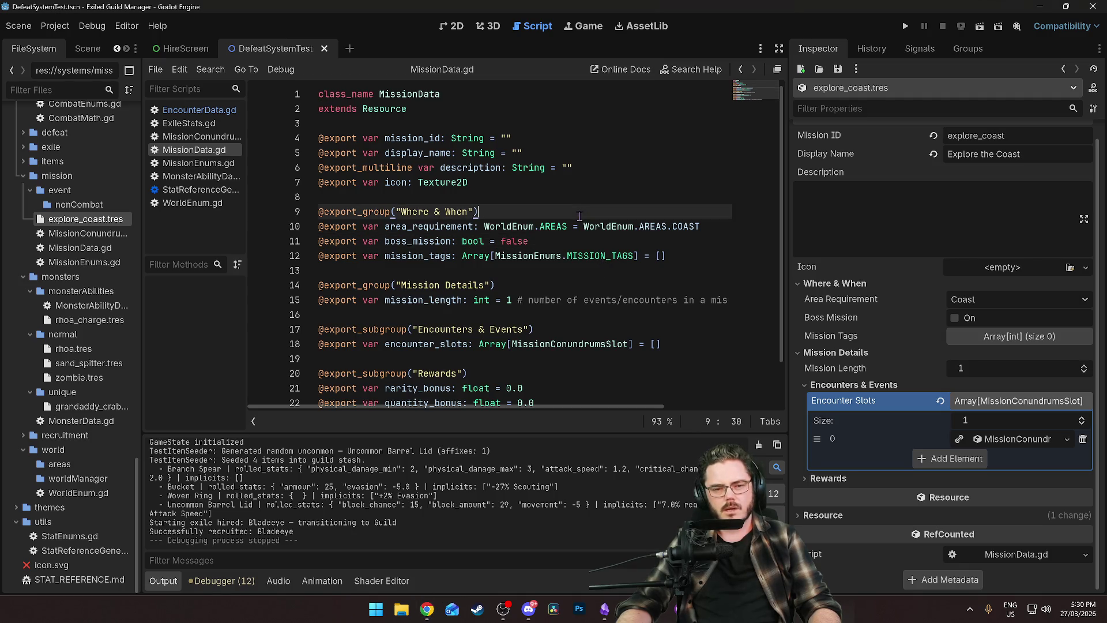
{"action": "left_click", "coordinate": [559, 110]}
{"action": "left_click", "coordinate": [529, 139]}
{"action": "left_click", "coordinate": [523, 128]}
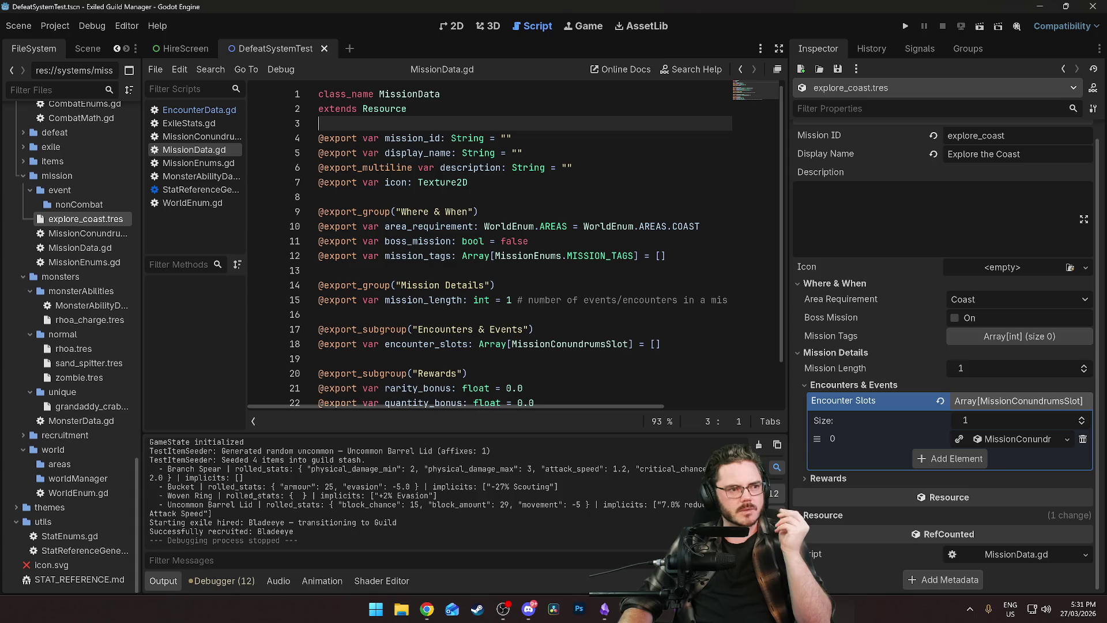
{"action": "key", "text": "alt+Tab"}
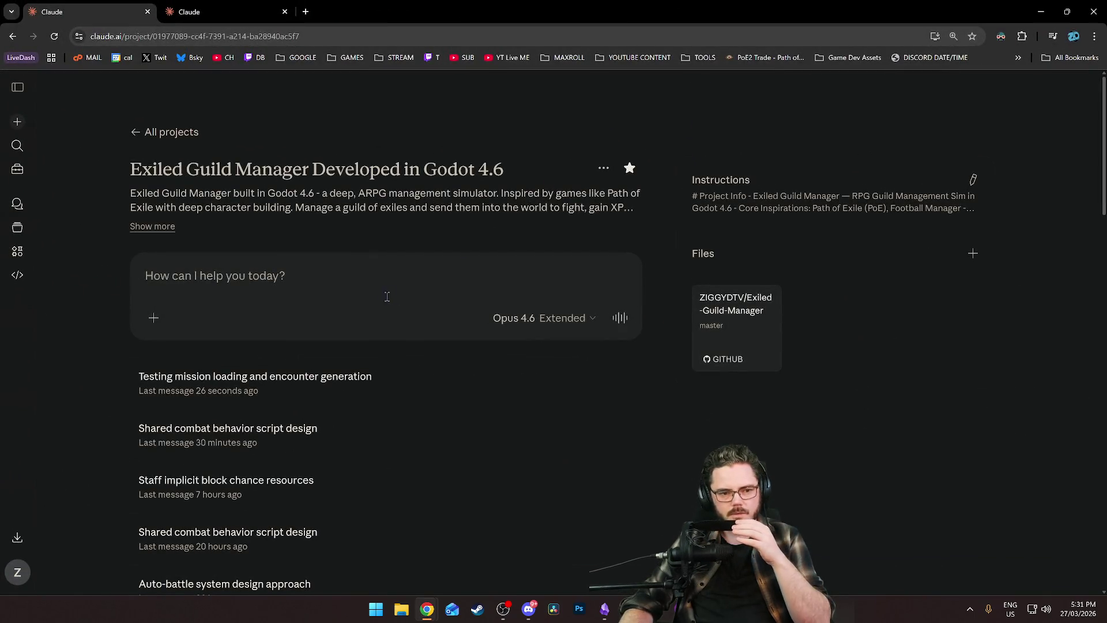
Send 'Try again I reattached the git files' in the mission-testing chat
{"action": "left_click", "coordinate": [326, 389]}
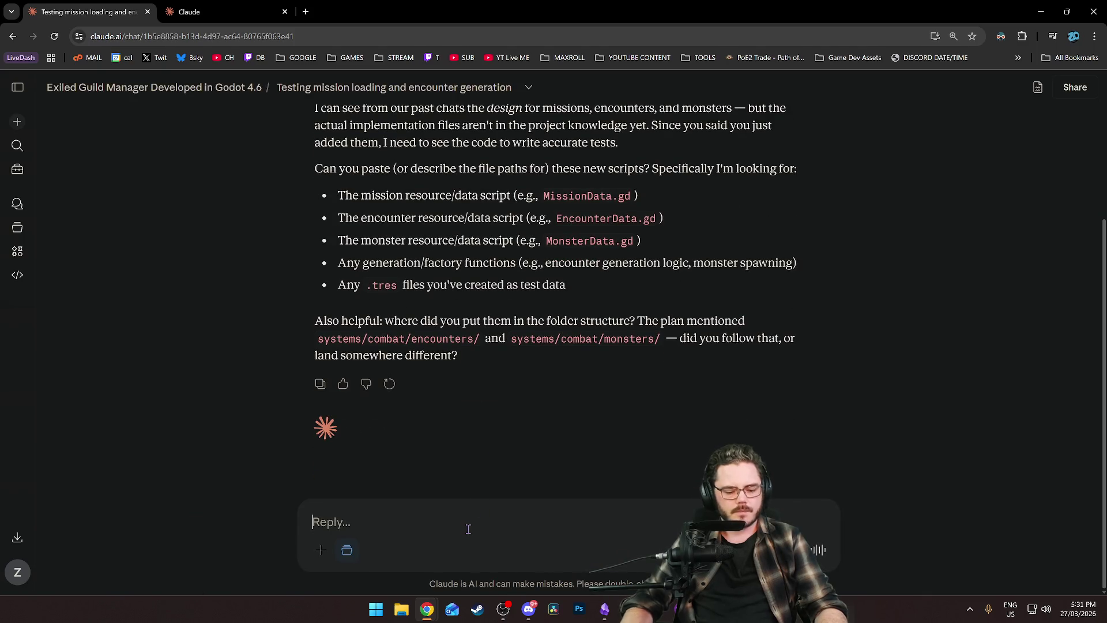
{"action": "type", "text": "Try again I reattached the git files"}
{"action": "key", "text": "Return"}
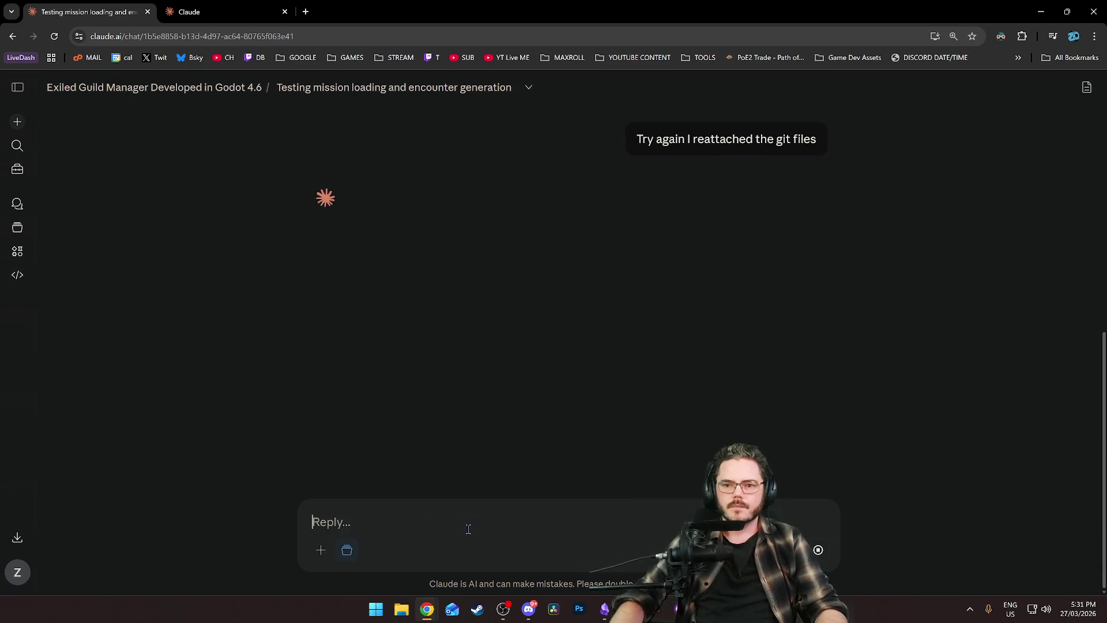
Return to the Godot script editor and place the cursor on blank line 8
{"action": "key", "text": "alt+Tab"}
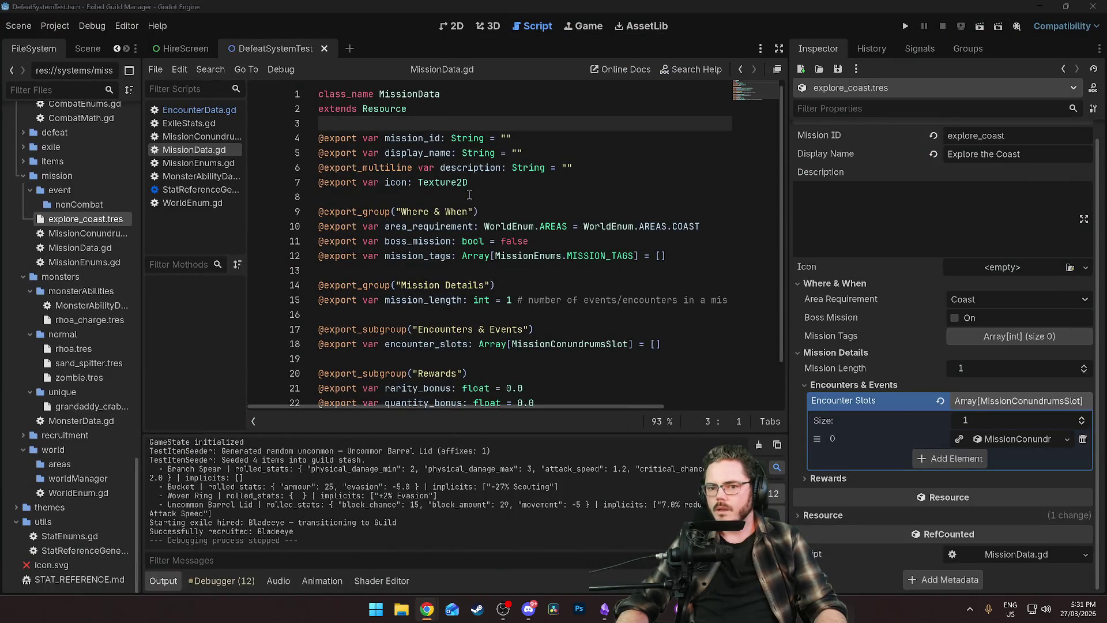
{"action": "left_click", "coordinate": [577, 216]}
{"action": "left_click", "coordinate": [576, 202]}
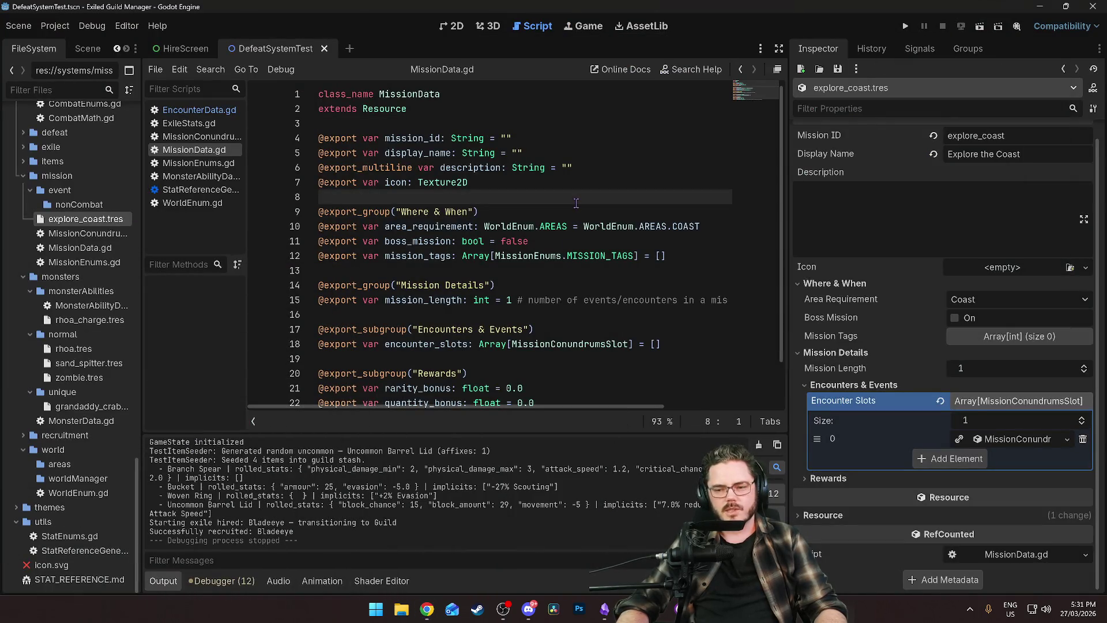
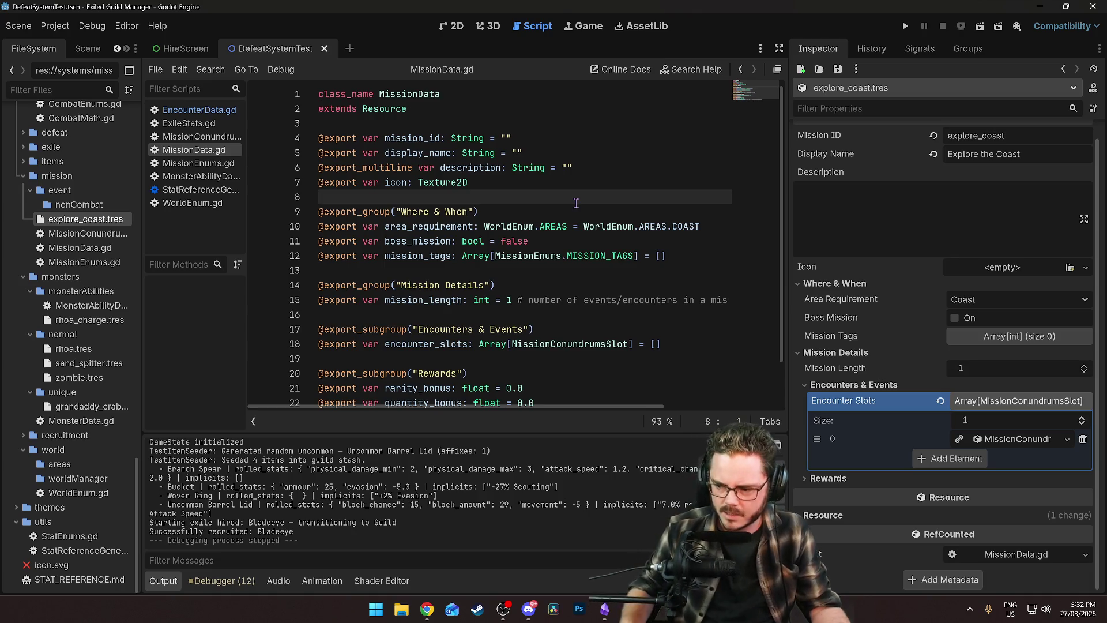
Step through MissionData.gd's icon export and mission_tags lines
{"action": "left_click", "coordinate": [434, 209]}
{"action": "left_click", "coordinate": [476, 186]}
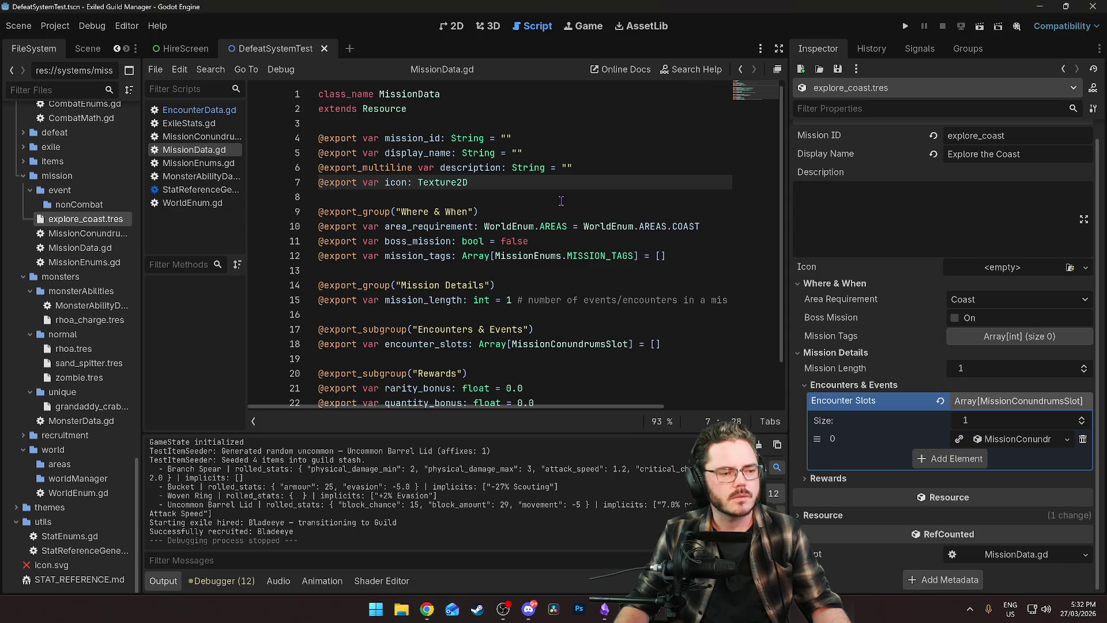
{"action": "left_click", "coordinate": [559, 211]}
{"action": "left_click", "coordinate": [548, 196]}
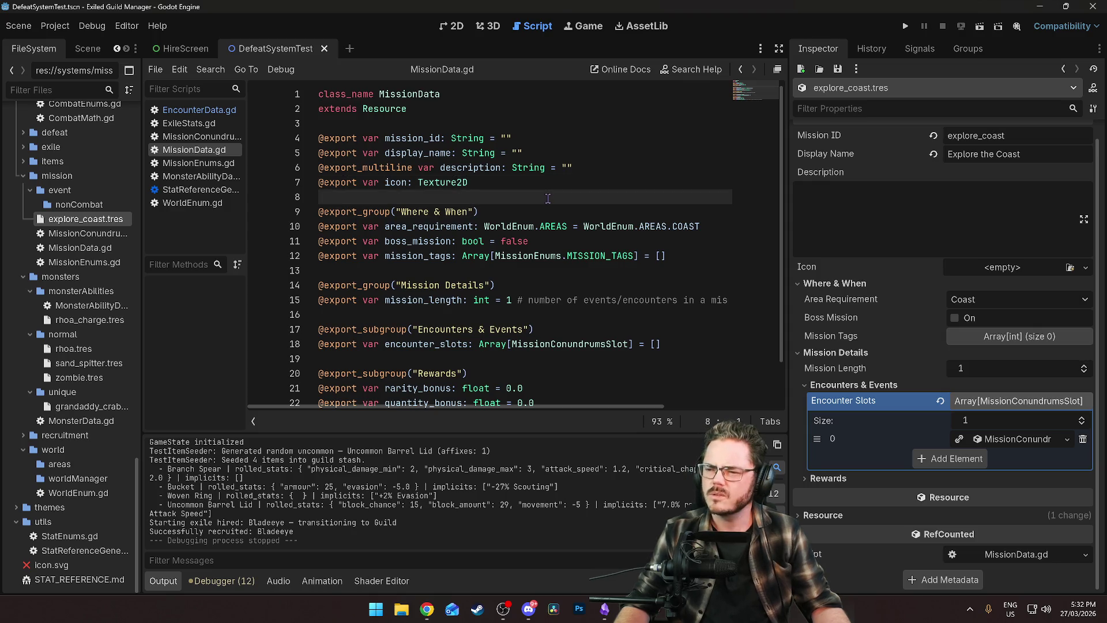
{"action": "scroll", "coordinate": [496, 265], "scroll_direction": "down", "scroll_amount": 1}
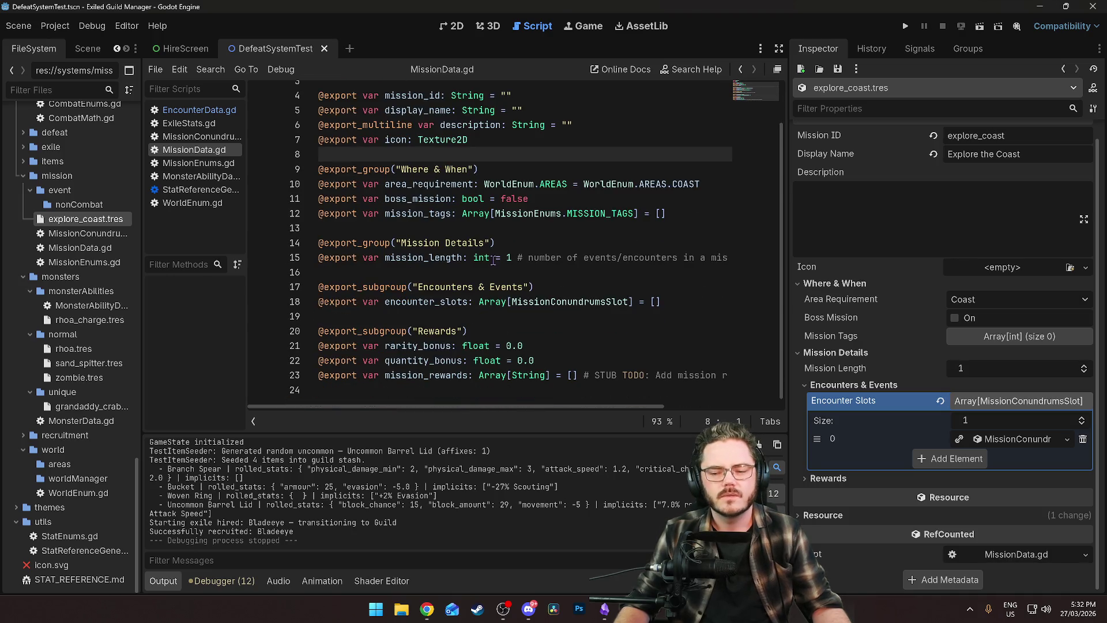
{"action": "left_click", "coordinate": [503, 227]}
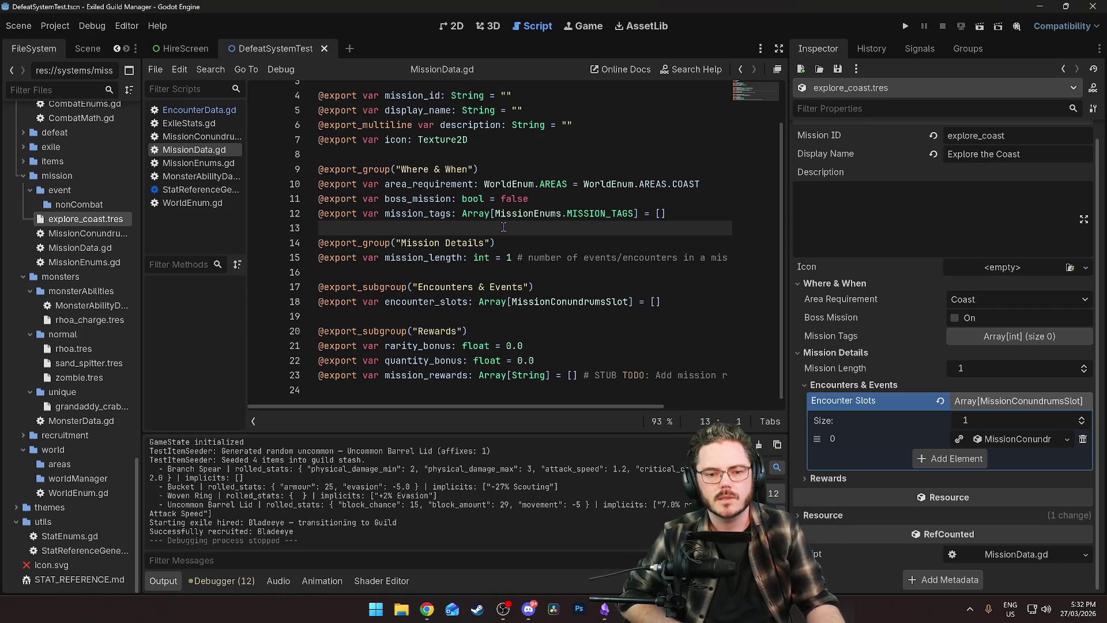
{"action": "key", "text": "alt+Tab"}
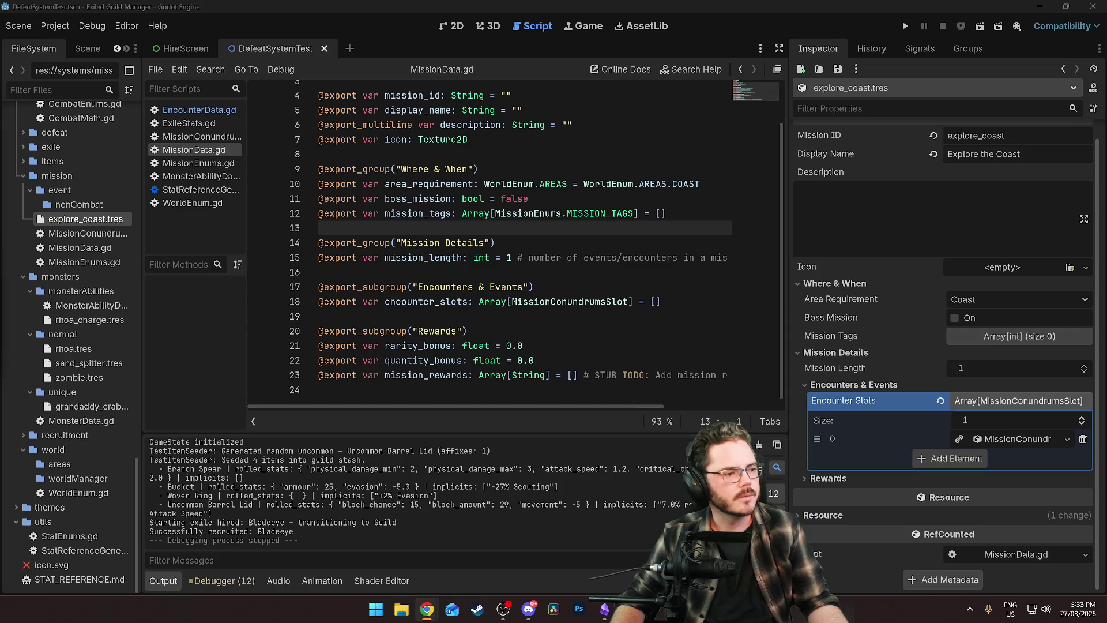
Review the Encounters & Events group and the boss_mission line in MissionData.gd
{"action": "left_click", "coordinate": [514, 272]}
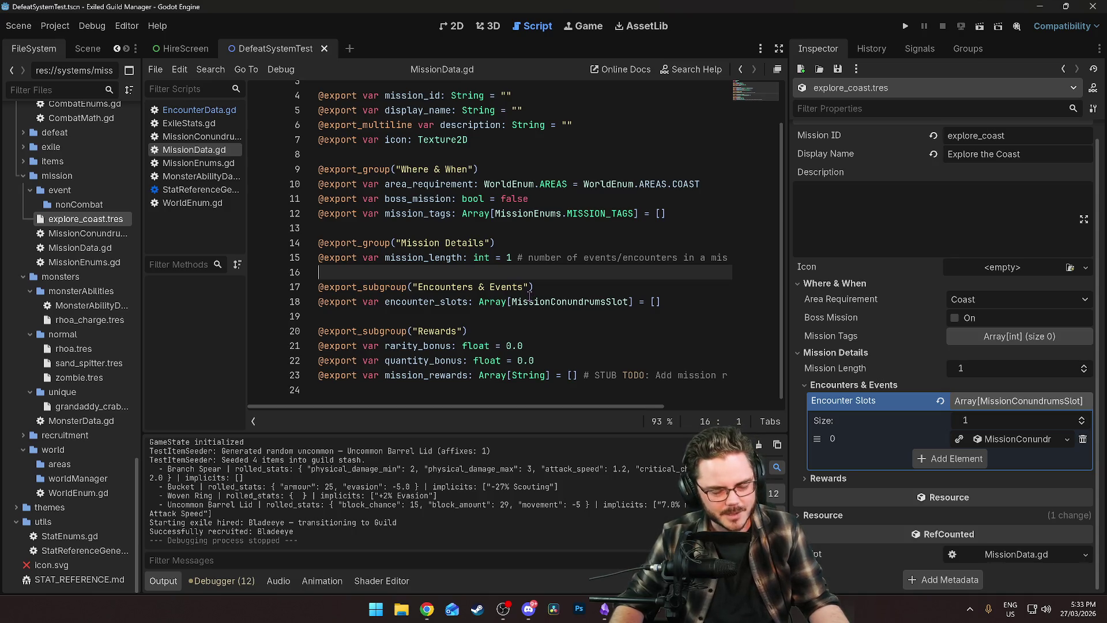
{"action": "left_click", "coordinate": [549, 291]}
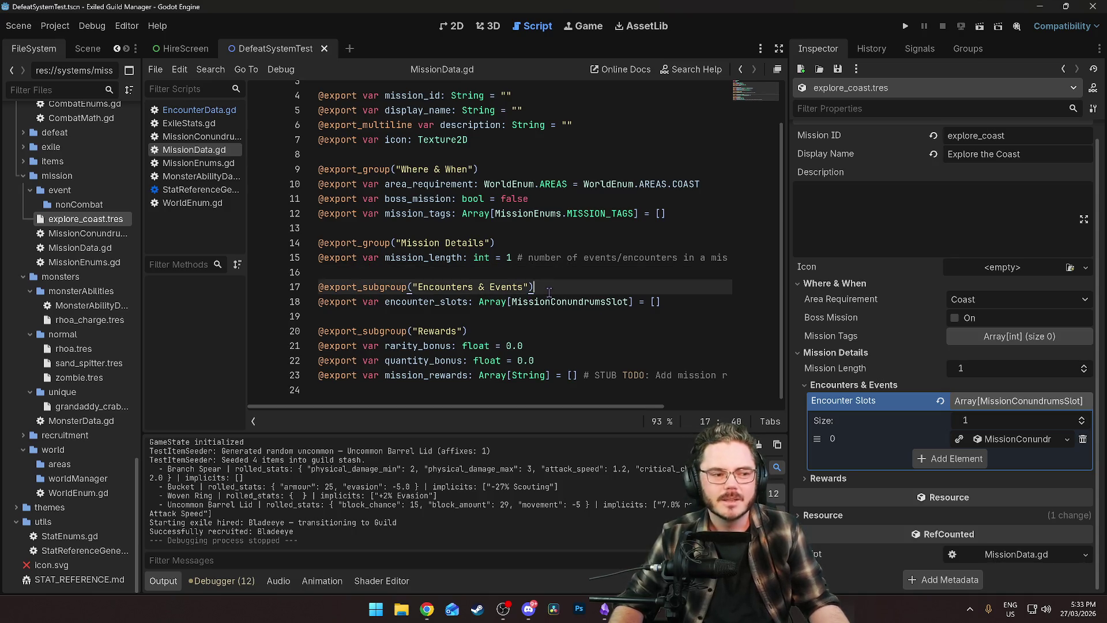
{"action": "scroll", "coordinate": [485, 259], "scroll_direction": "down", "scroll_amount": 1}
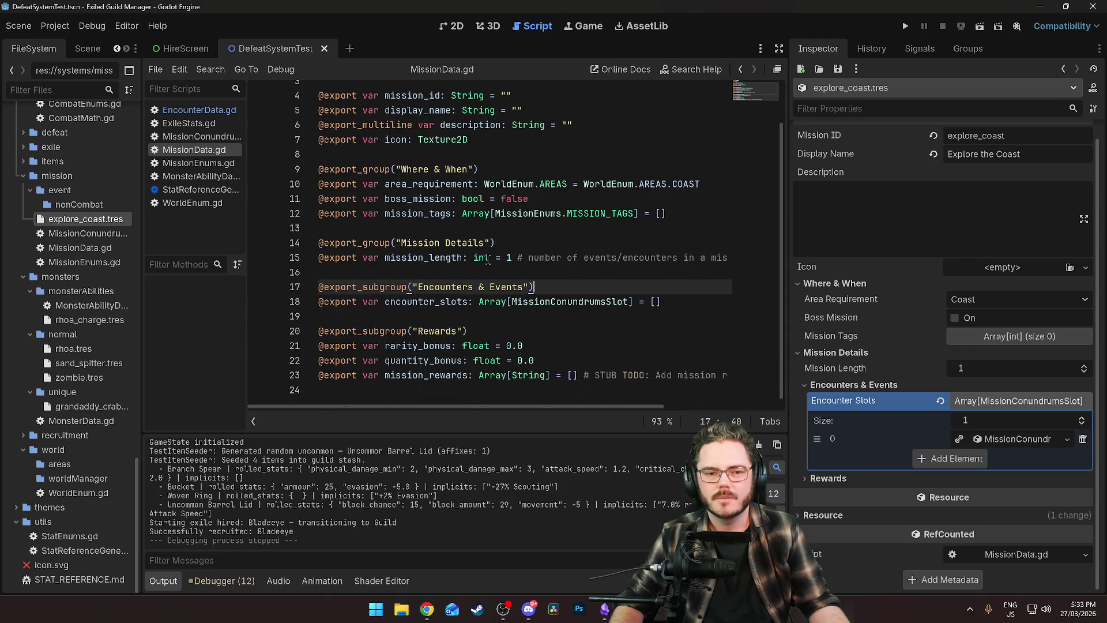
{"action": "scroll", "coordinate": [774, 133], "scroll_direction": "up", "scroll_amount": 1}
{"action": "scroll", "coordinate": [773, 138], "scroll_direction": "down", "scroll_amount": 1}
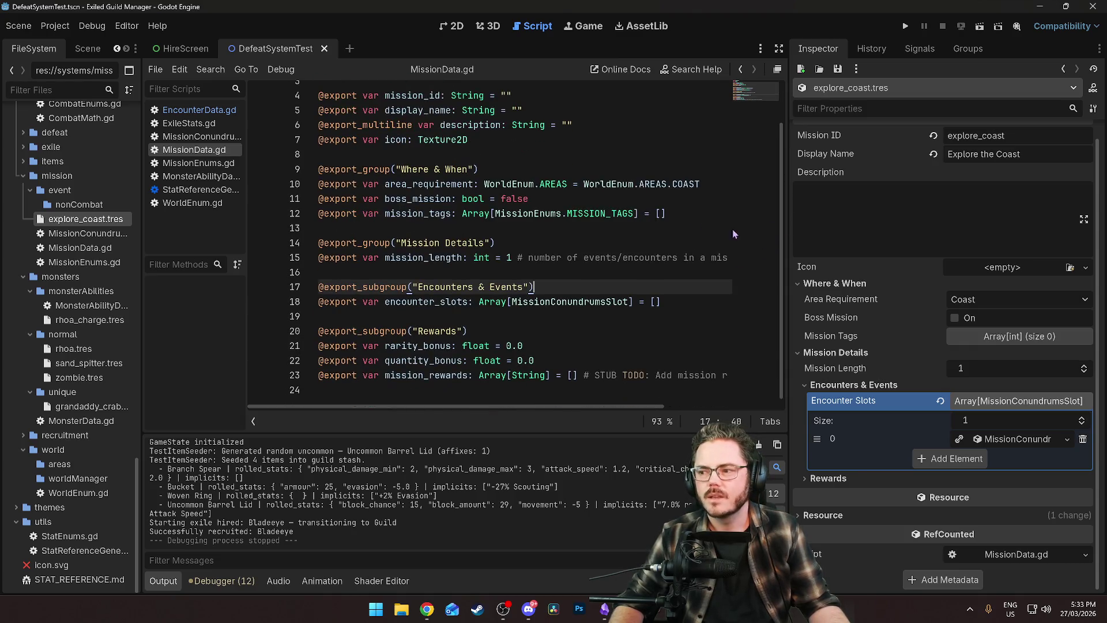
{"action": "left_click", "coordinate": [552, 196]}
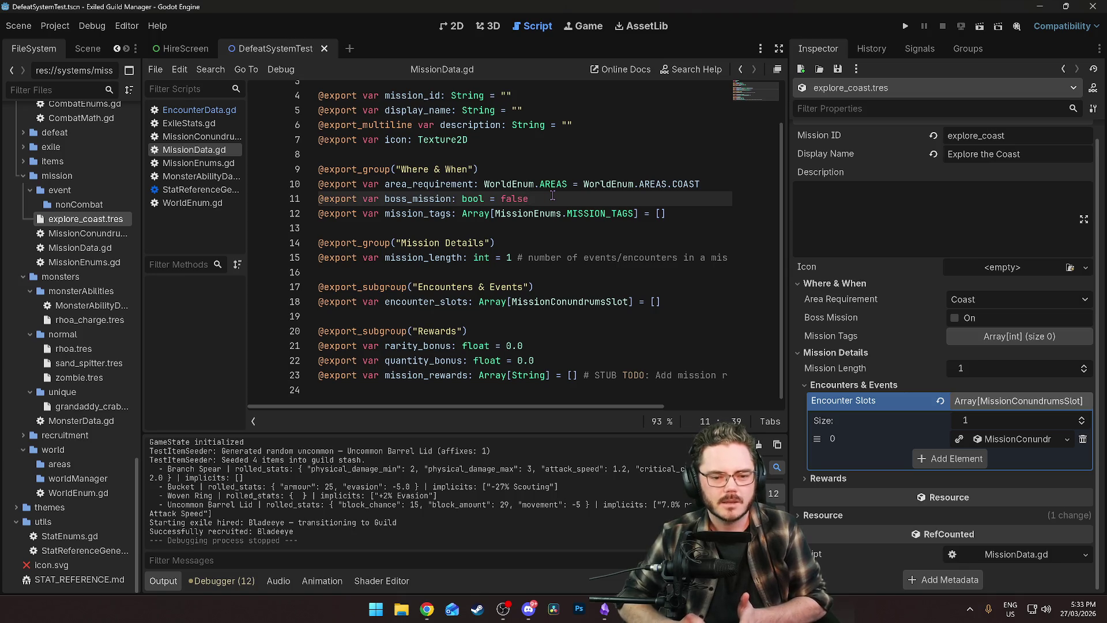
{"action": "left_click", "coordinate": [648, 215]}
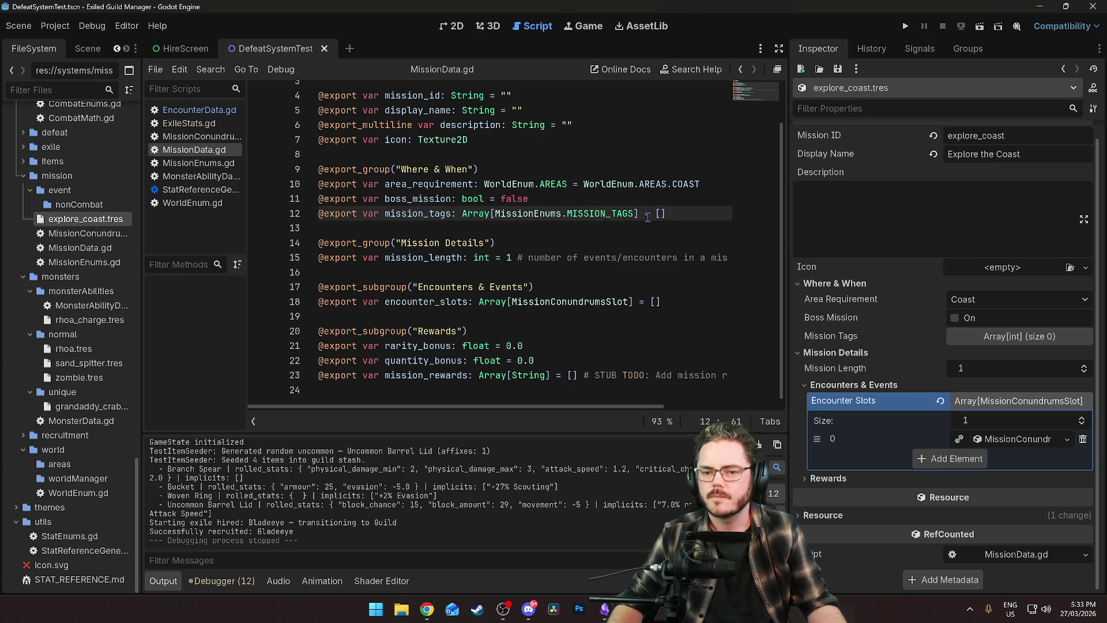
{"action": "left_click", "coordinate": [644, 203]}
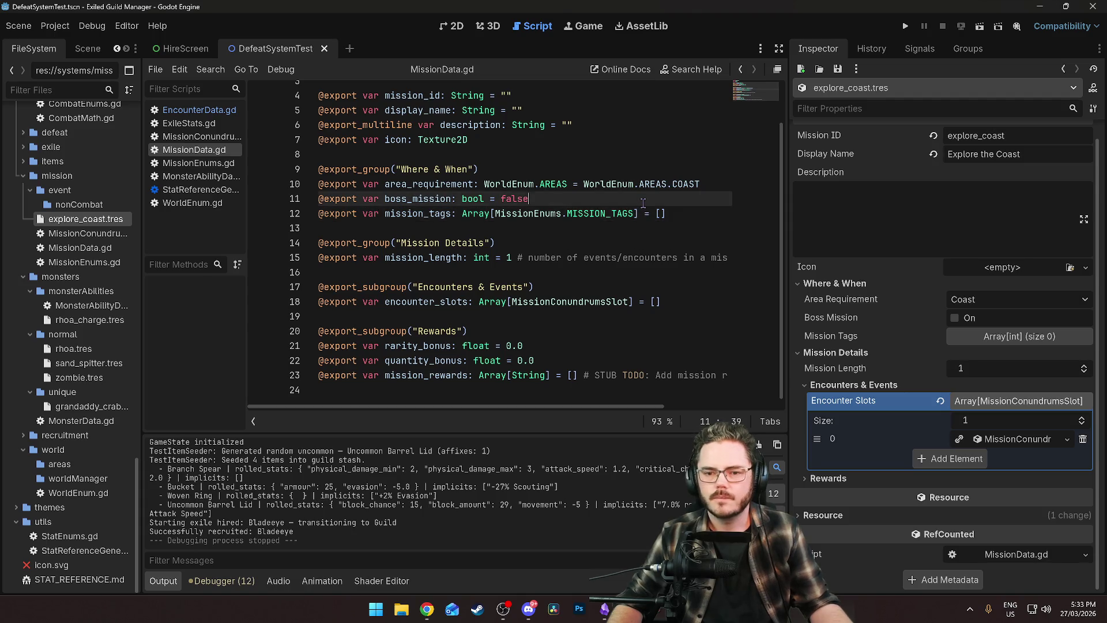
Inspect the mission_tags type declaration and the Mission Details group's mission_length line
{"action": "scroll", "coordinate": [563, 245], "scroll_direction": "up", "scroll_amount": 1}
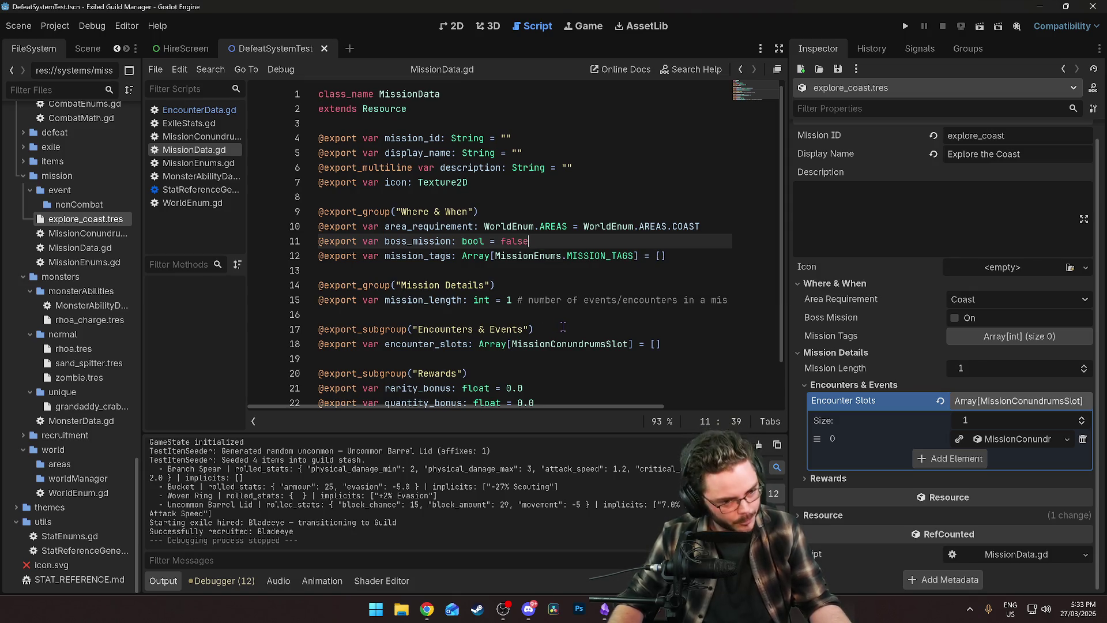
{"action": "scroll", "coordinate": [117, 381], "scroll_direction": "up", "scroll_amount": 5}
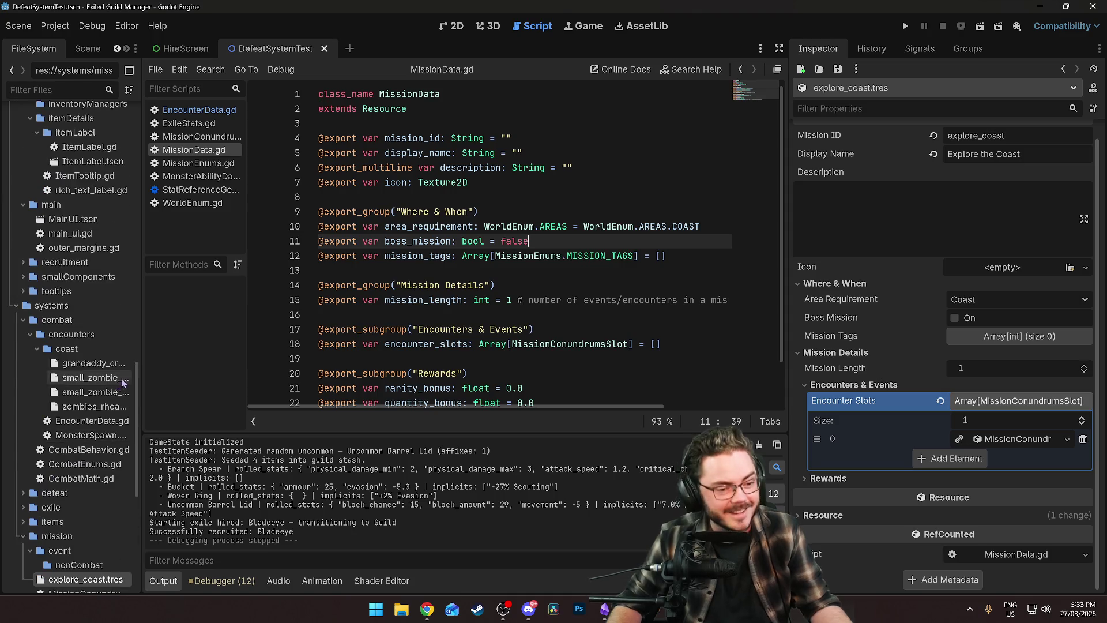
{"action": "scroll", "coordinate": [123, 382], "scroll_direction": "down", "scroll_amount": 5}
{"action": "left_click", "coordinate": [583, 257]}
{"action": "mouse_move", "coordinate": [582, 258]}
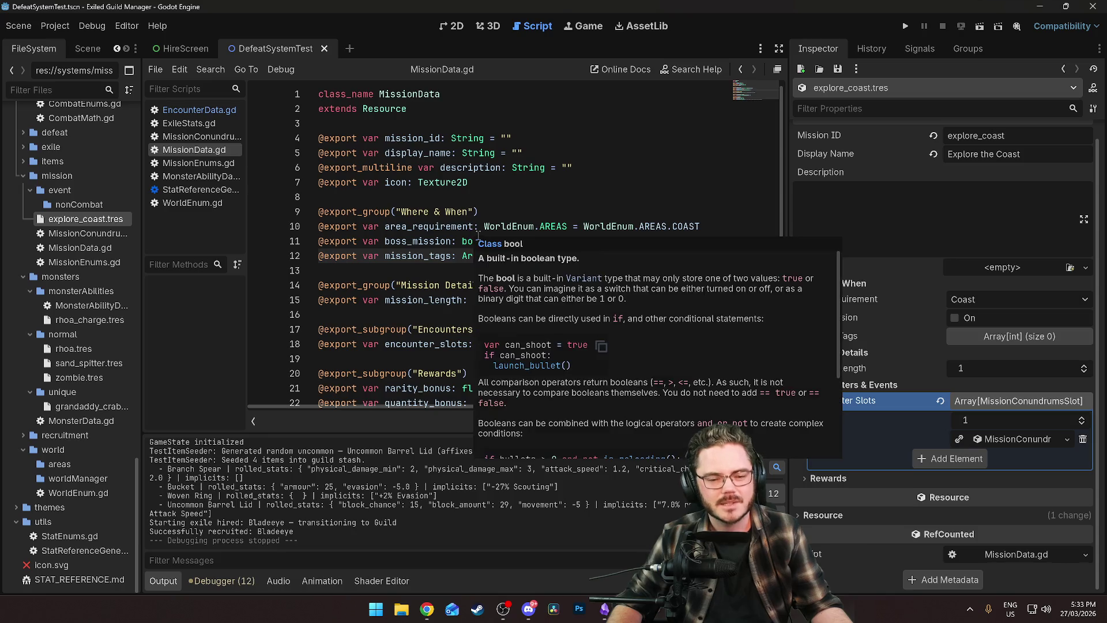
{"action": "scroll", "coordinate": [689, 340], "scroll_direction": "down", "scroll_amount": 1}
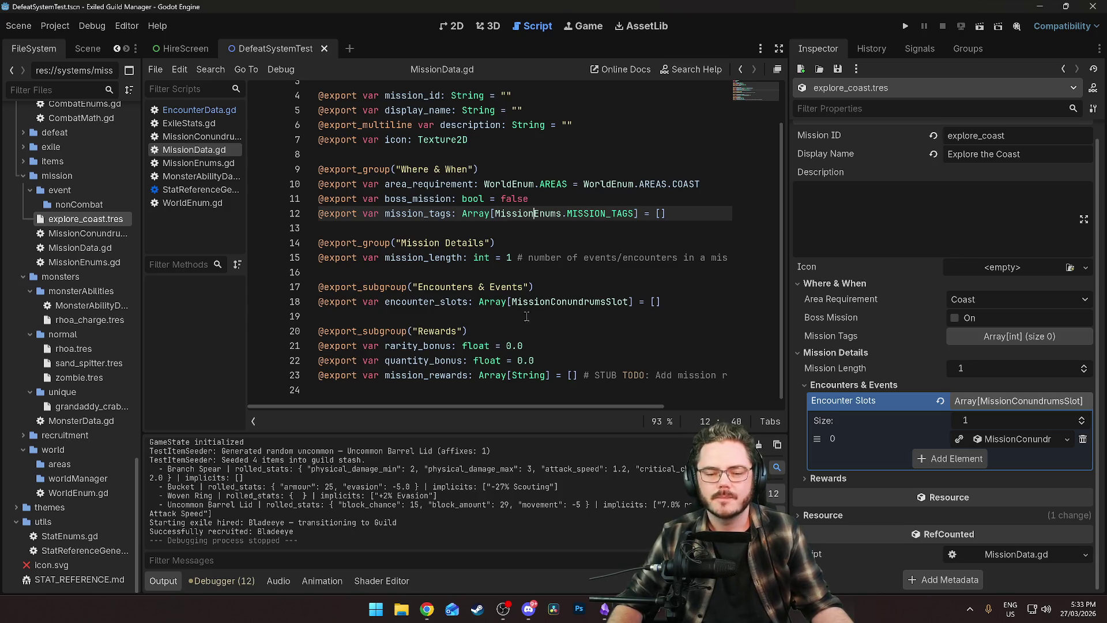
{"action": "left_click", "coordinate": [537, 276]}
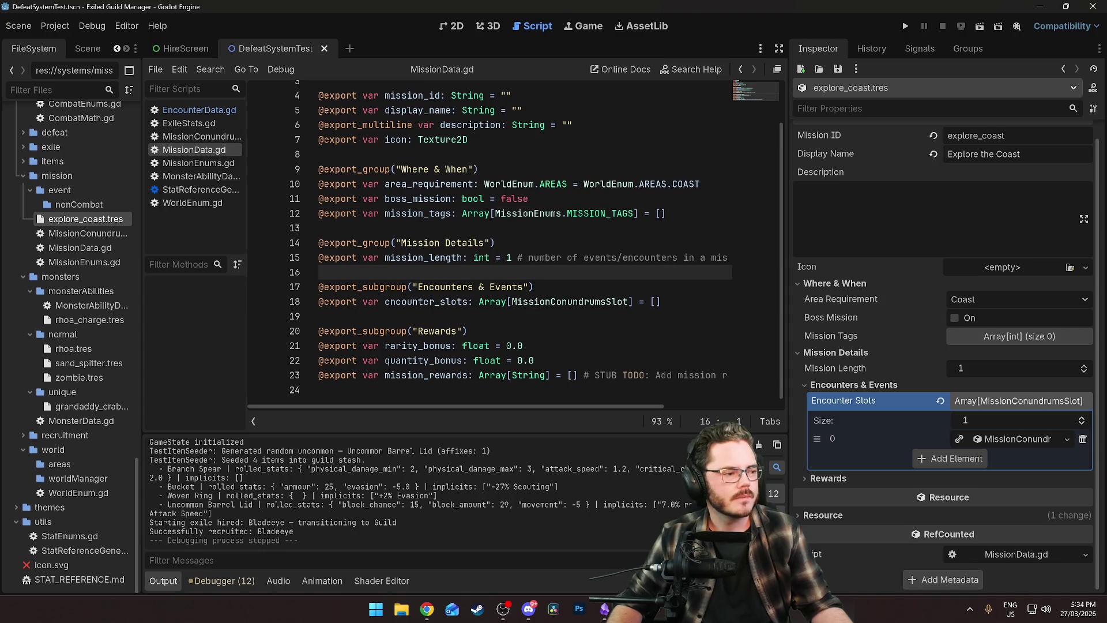
{"action": "left_click", "coordinate": [594, 249]}
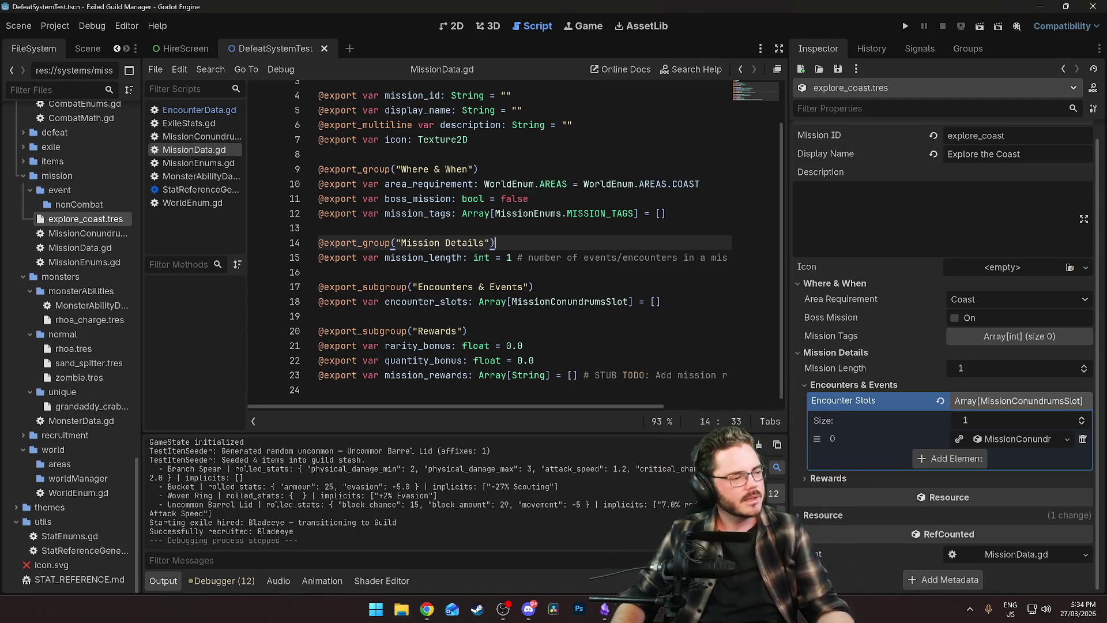
Recheck the mission_length line and the area_requirement default value
{"action": "key", "text": "alt+Tab"}
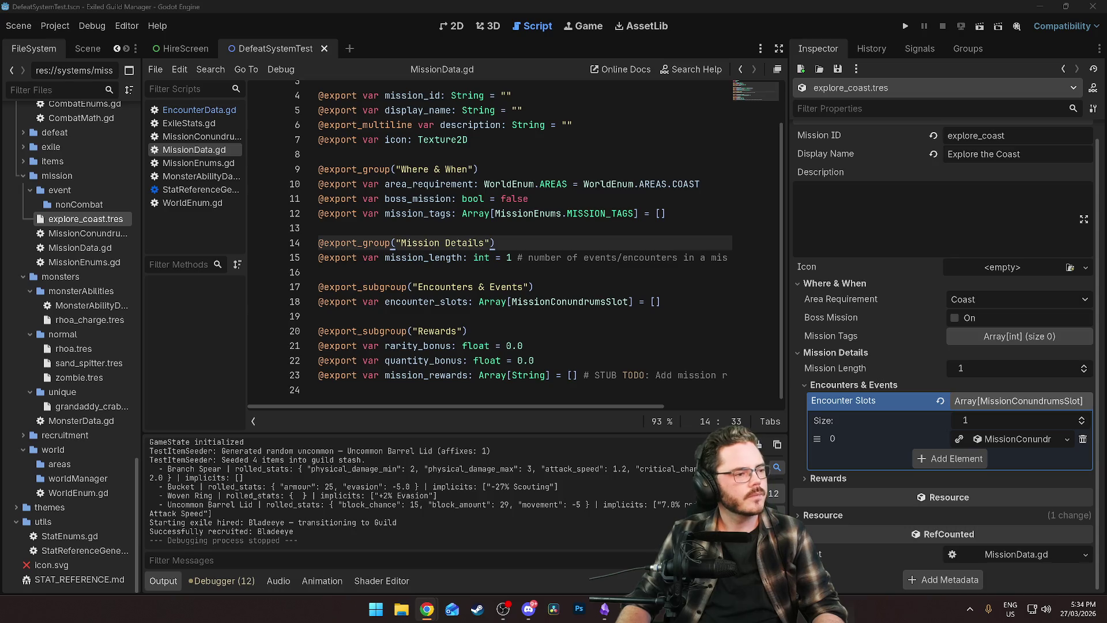
{"action": "left_click", "coordinate": [546, 257]}
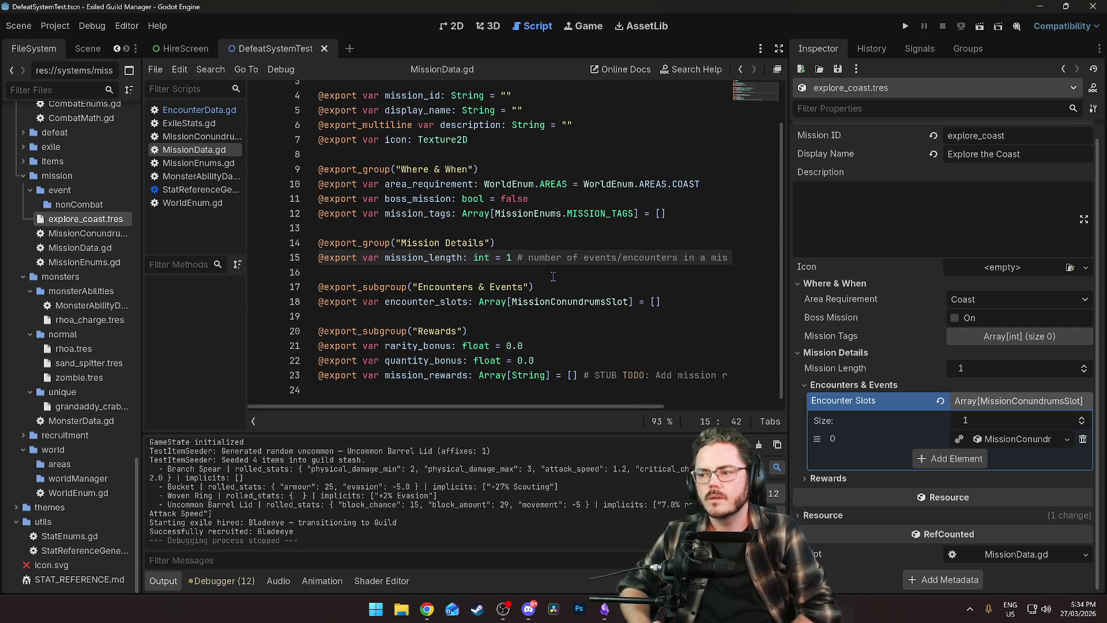
{"action": "left_click", "coordinate": [577, 179]}
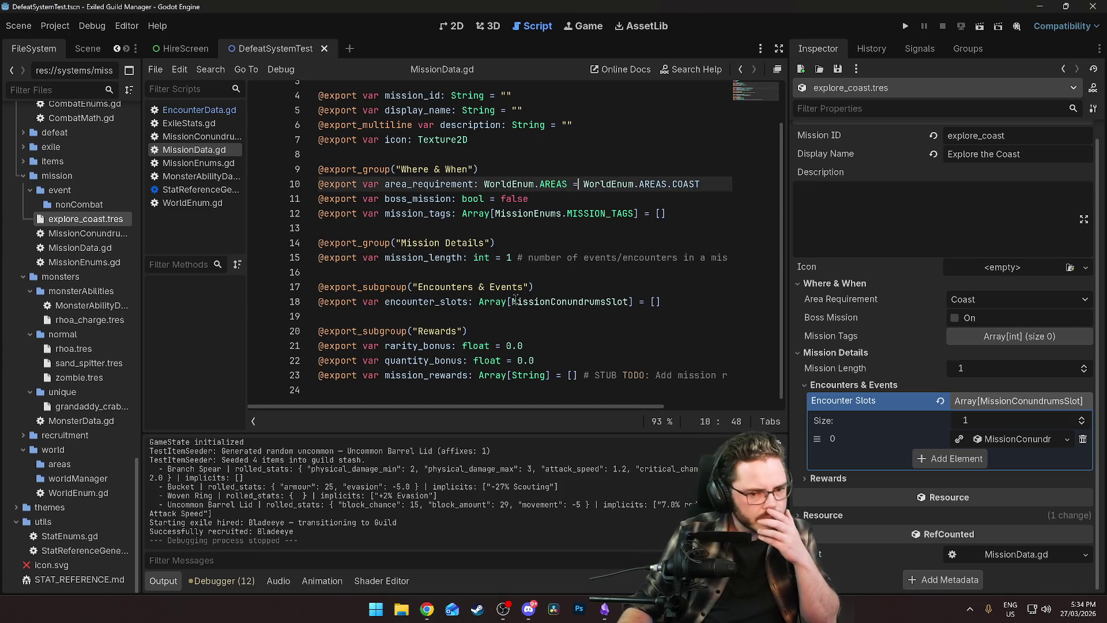
{"action": "scroll", "coordinate": [97, 486], "scroll_direction": "up", "scroll_amount": 5}
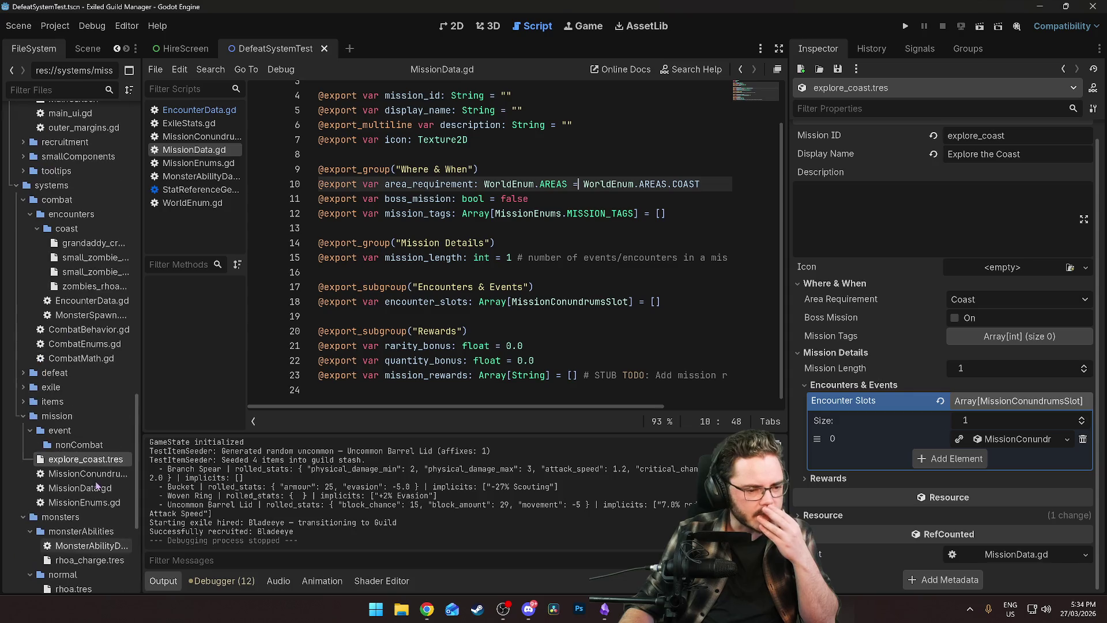
{"action": "scroll", "coordinate": [97, 486], "scroll_direction": "down", "scroll_amount": 5}
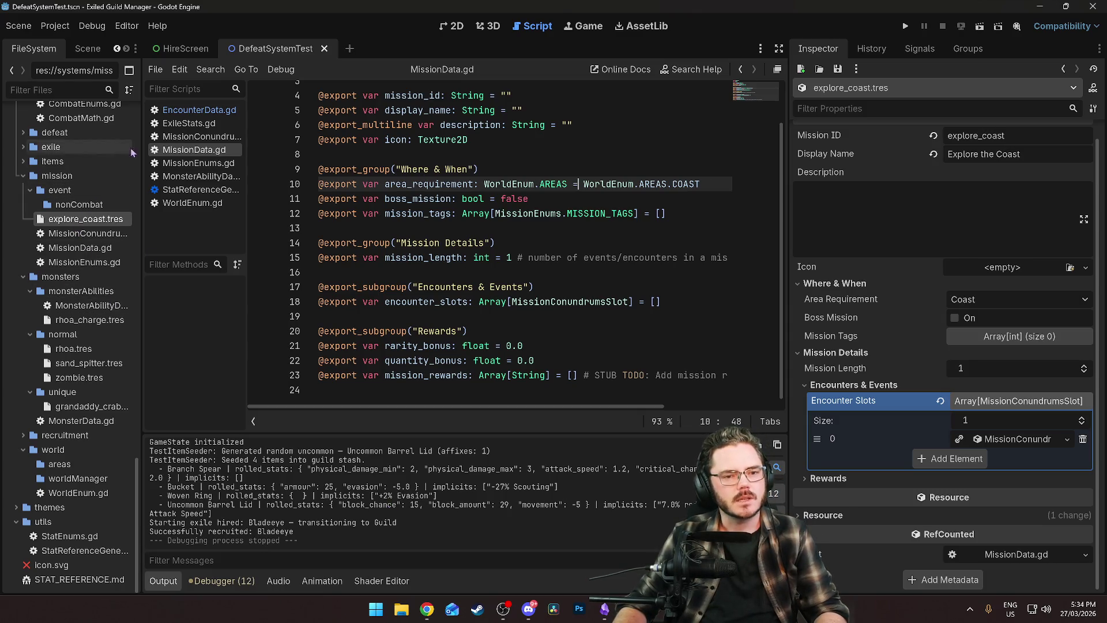
Filter the FileSystem by 'monst' and open MonsterData.gd
{"action": "scroll", "coordinate": [74, 437], "scroll_direction": "up", "scroll_amount": 7}
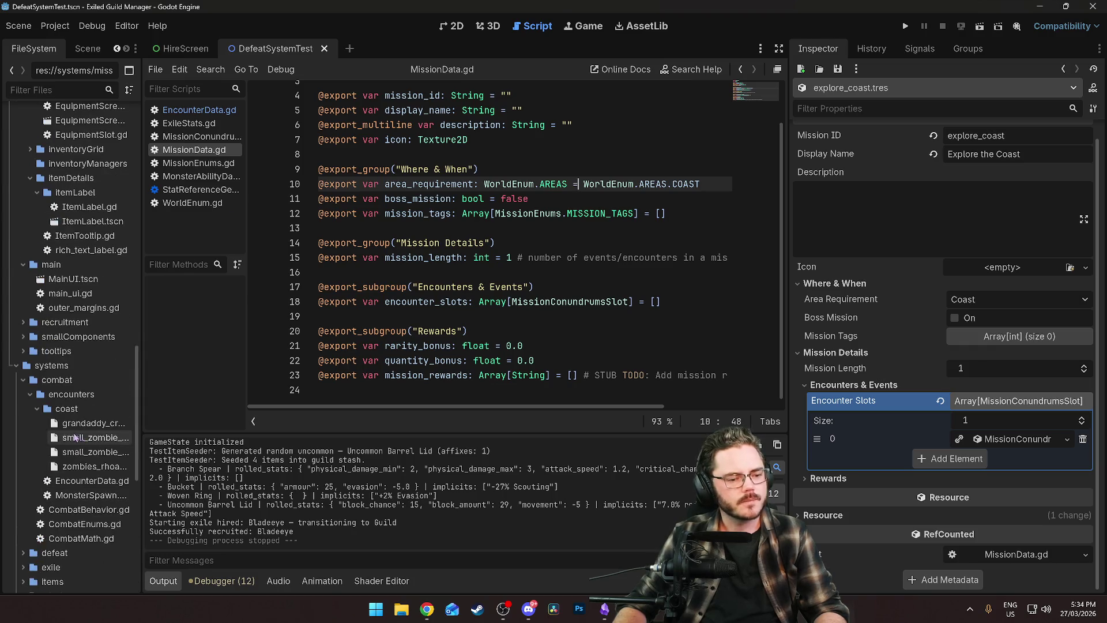
{"action": "scroll", "coordinate": [64, 409], "scroll_direction": "up", "scroll_amount": 10}
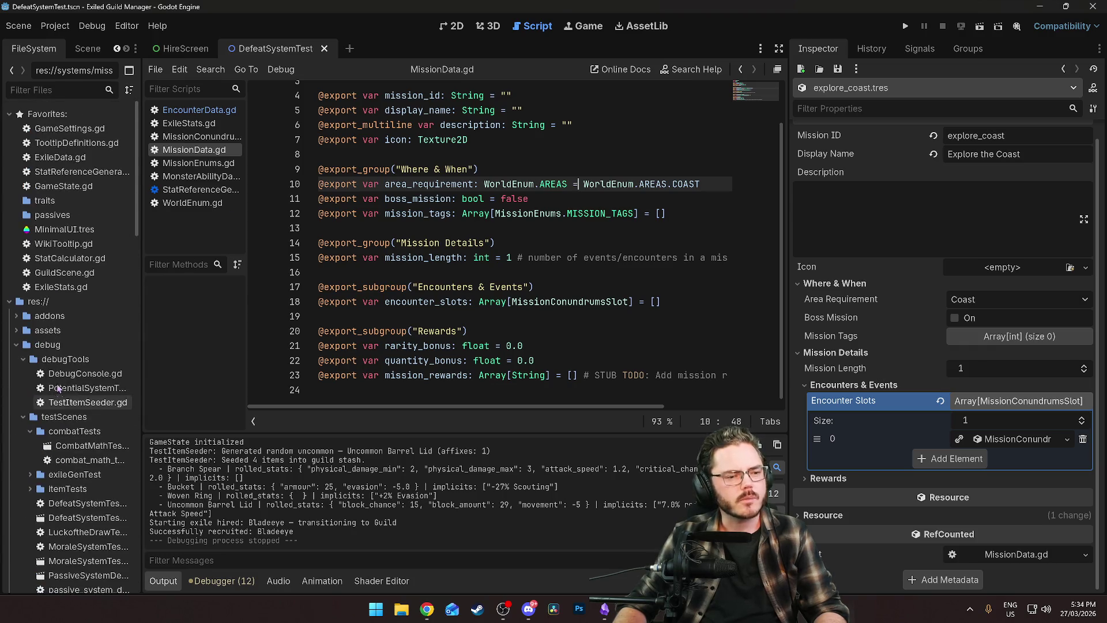
{"action": "scroll", "coordinate": [74, 295], "scroll_direction": "down", "scroll_amount": 10}
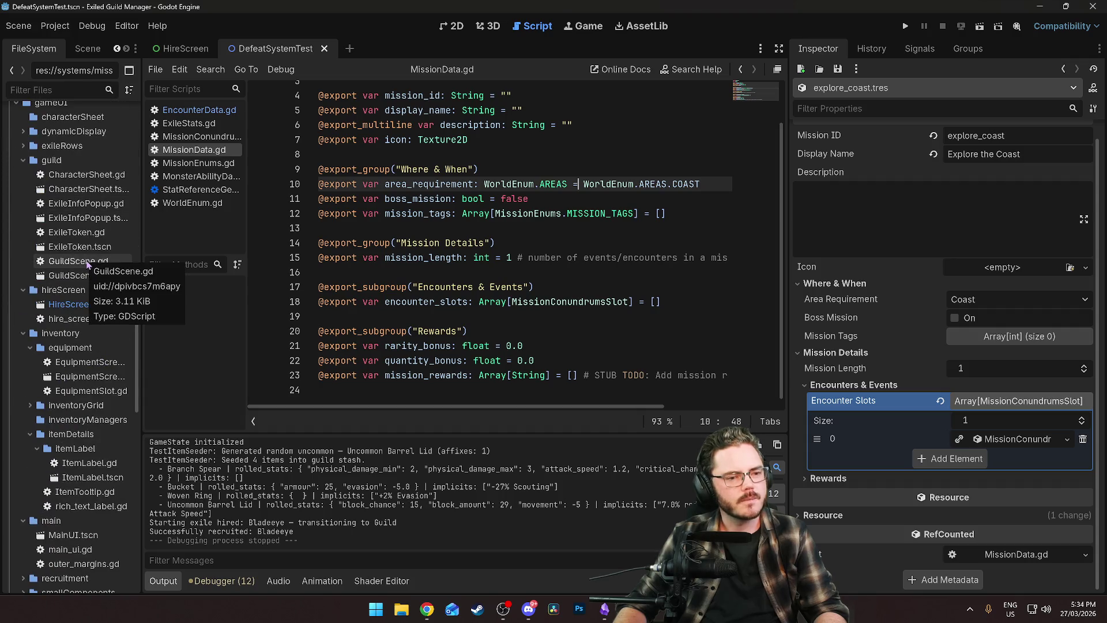
{"action": "scroll", "coordinate": [101, 276], "scroll_direction": "down", "scroll_amount": 10}
{"action": "scroll", "coordinate": [101, 275], "scroll_direction": "down", "scroll_amount": 10}
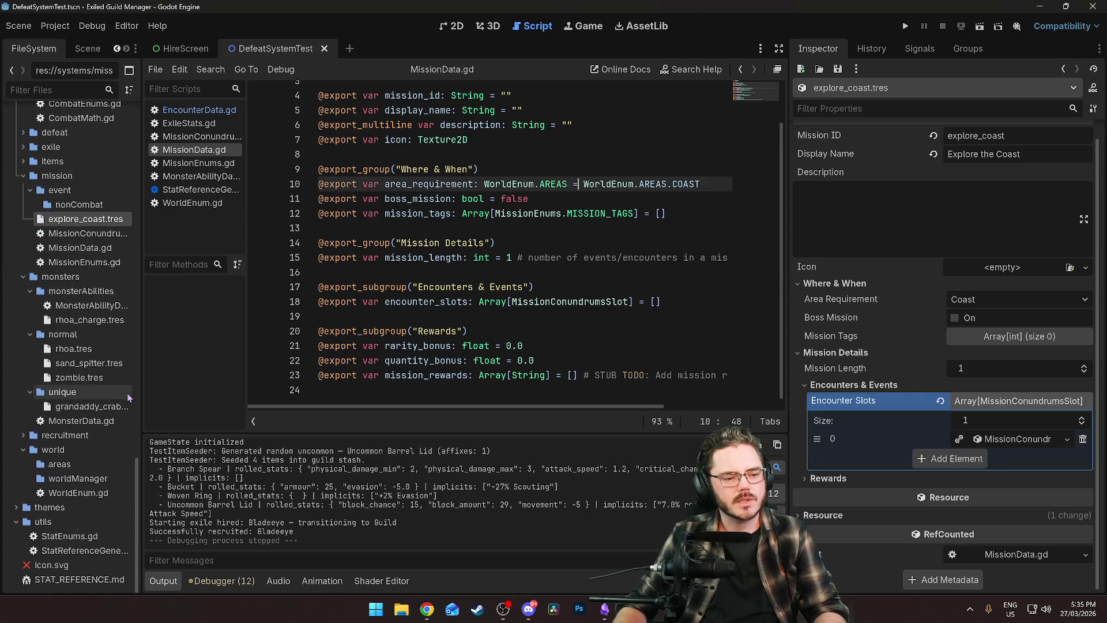
{"action": "left_click", "coordinate": [70, 89]}
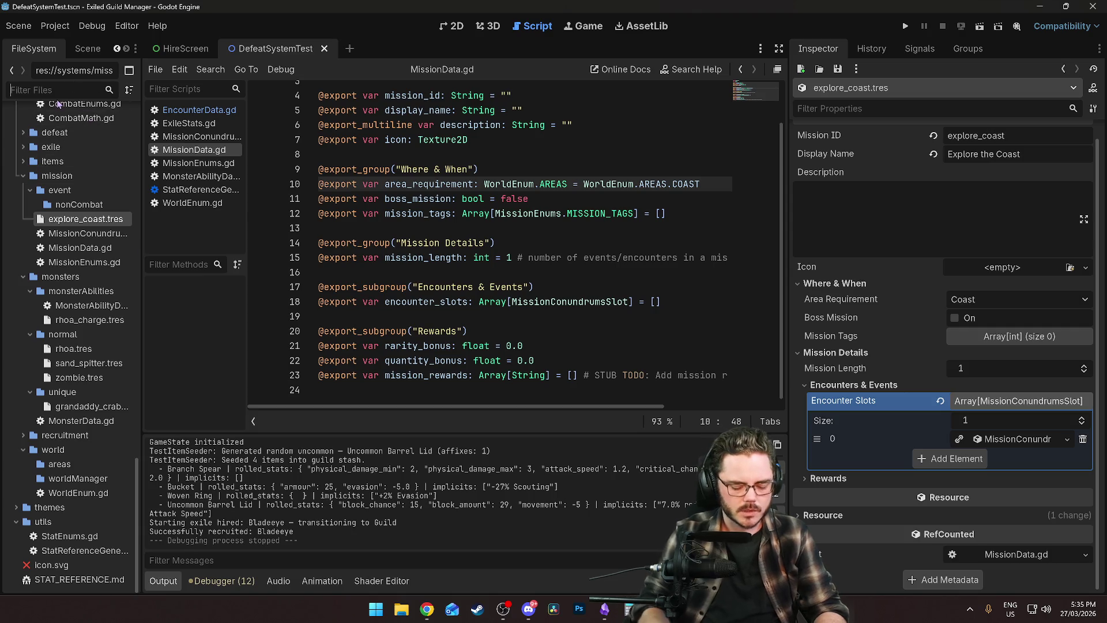
{"action": "type", "text": "monst"}
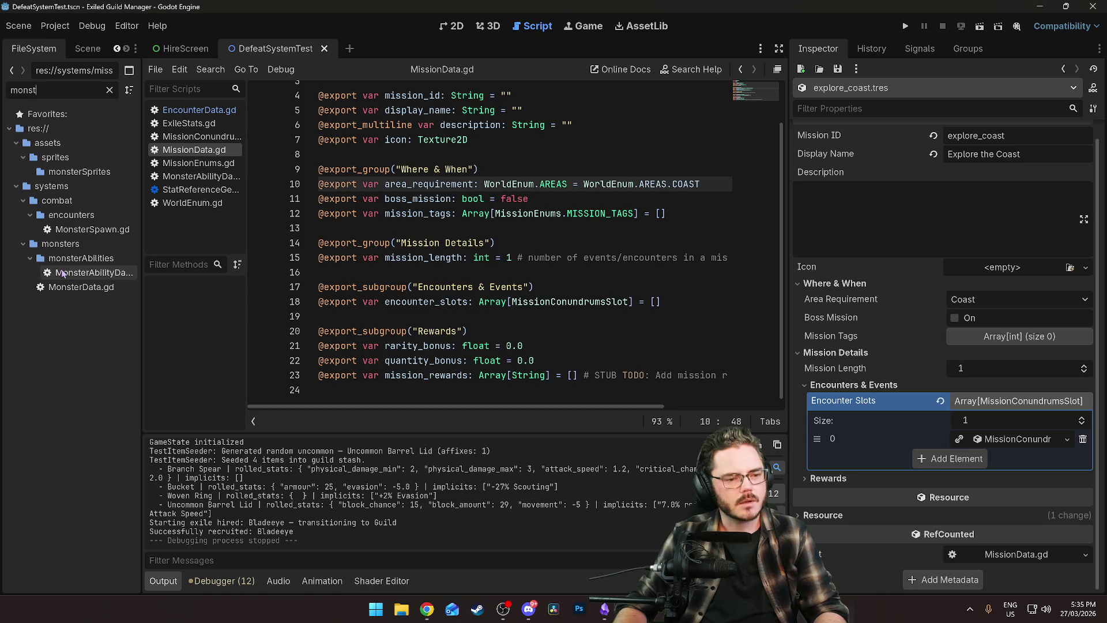
{"action": "double_click", "coordinate": [62, 288]}
Scroll MonsterData.gd and select the ExileStats type on the base_stats line
{"action": "scroll", "coordinate": [508, 273], "scroll_direction": "down", "scroll_amount": 10}
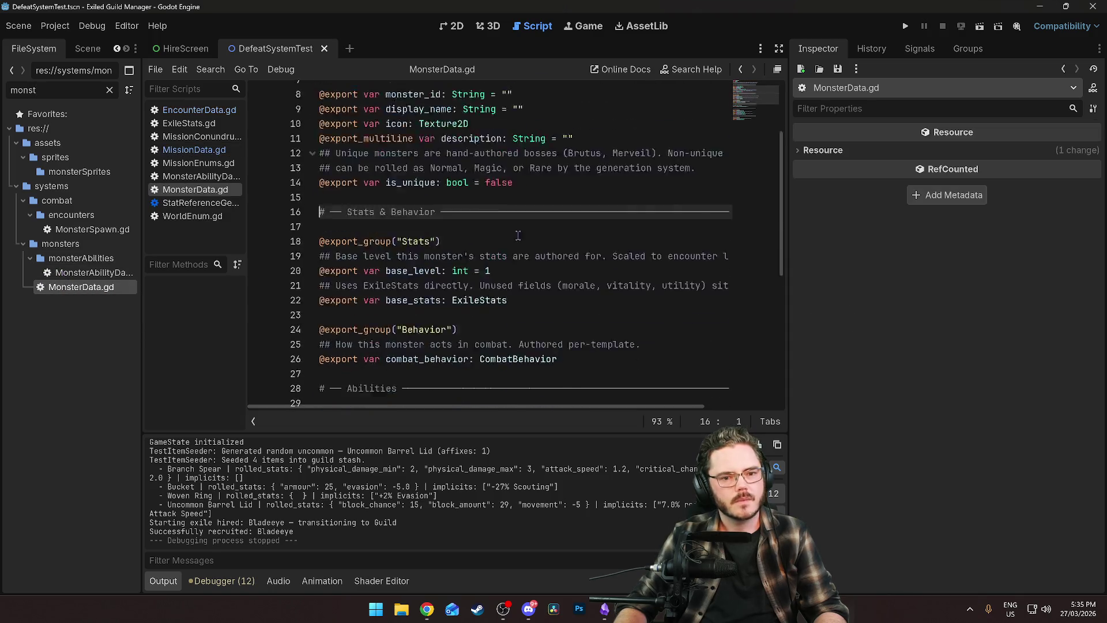
{"action": "scroll", "coordinate": [507, 274], "scroll_direction": "up", "scroll_amount": 7}
{"action": "scroll", "coordinate": [508, 273], "scroll_direction": "up", "scroll_amount": 3}
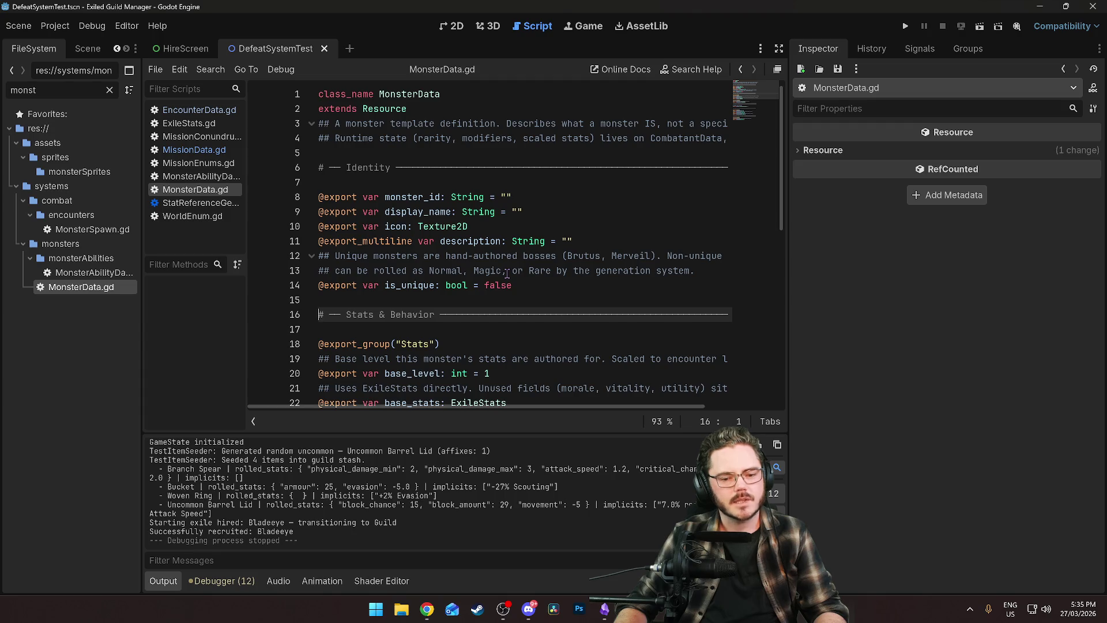
{"action": "scroll", "coordinate": [508, 274], "scroll_direction": "down", "scroll_amount": 2}
{"action": "left_click", "coordinate": [490, 319]}
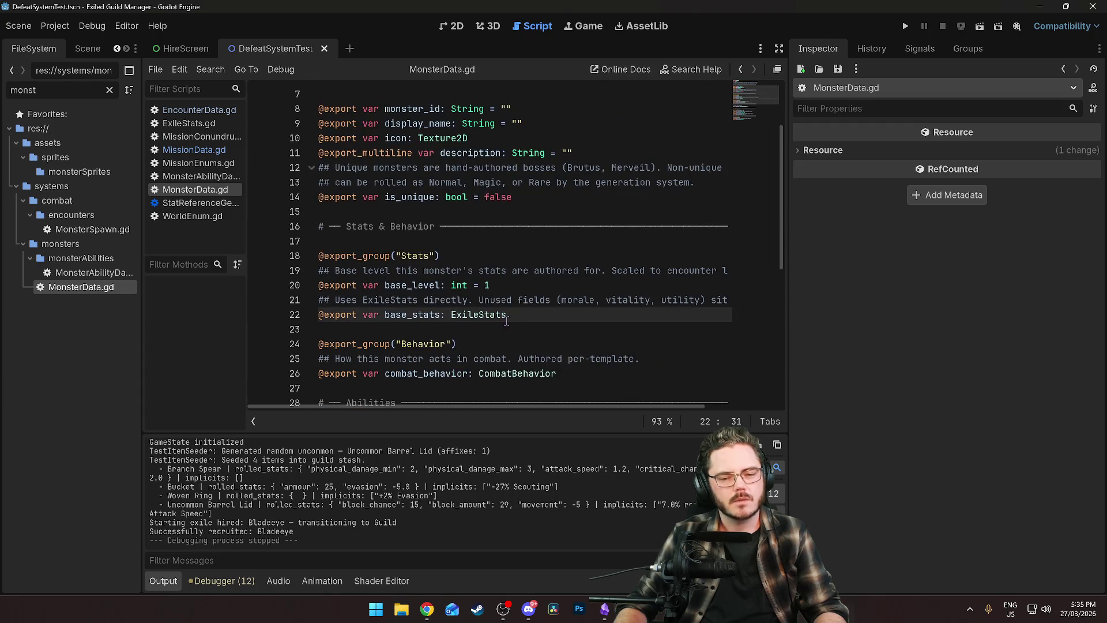
{"action": "left_click_drag", "start_coordinate": [507, 316], "coordinate": [456, 315]}
{"action": "left_click_drag", "start_coordinate": [363, 300], "coordinate": [552, 299]}
Check where ExileStats appears around line 22, then deselect it
{"action": "scroll", "coordinate": [485, 278], "scroll_direction": "down", "scroll_amount": 2}
{"action": "left_click", "coordinate": [477, 229]}
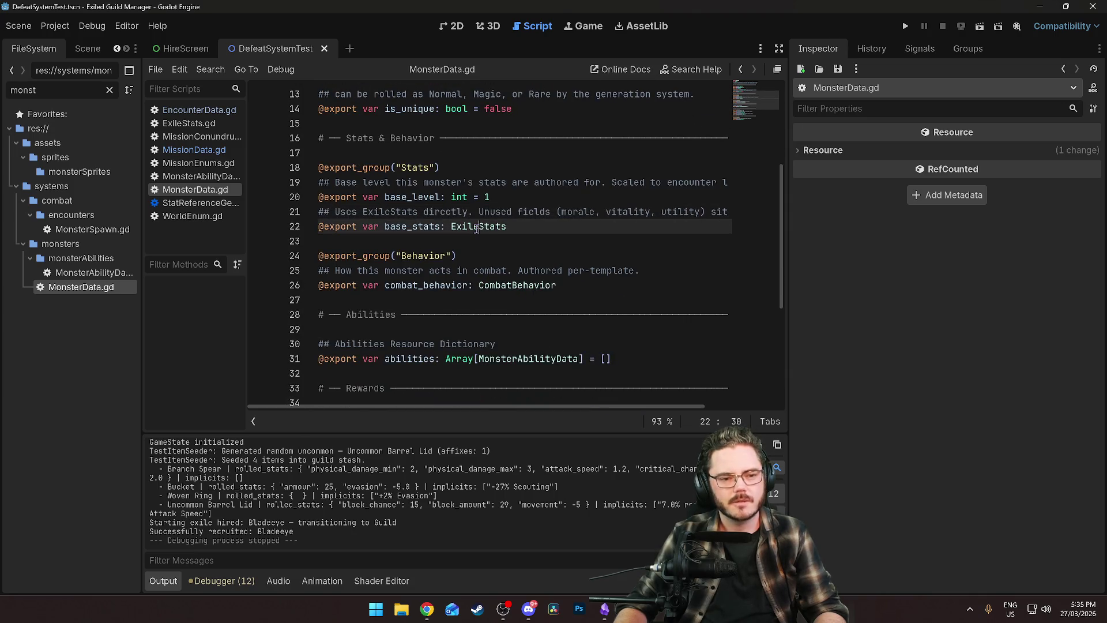
{"action": "left_click", "coordinate": [517, 236]}
{"action": "left_click", "coordinate": [515, 225]}
{"action": "left_click_drag", "start_coordinate": [516, 226], "coordinate": [451, 230]}
{"action": "left_click", "coordinate": [542, 227]}
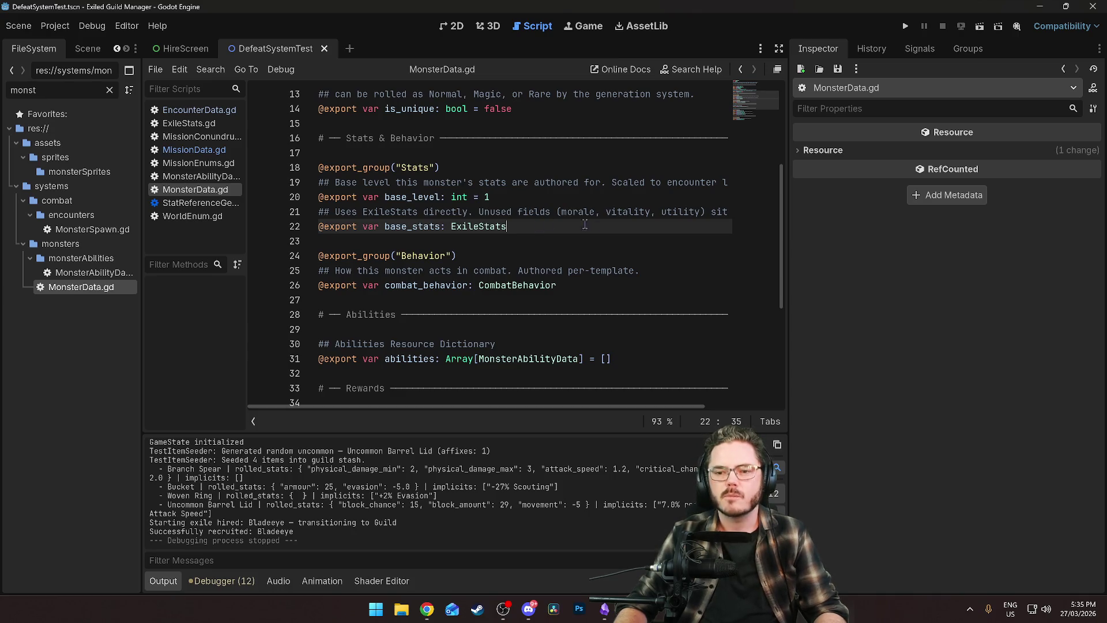
Select the CombatBehavior type on line 26's combat_behavior export
{"action": "left_click_drag", "start_coordinate": [784, 203], "coordinate": [783, 242]}
{"action": "scroll", "coordinate": [783, 247], "scroll_direction": "up", "scroll_amount": 2}
{"action": "left_click", "coordinate": [488, 194]}
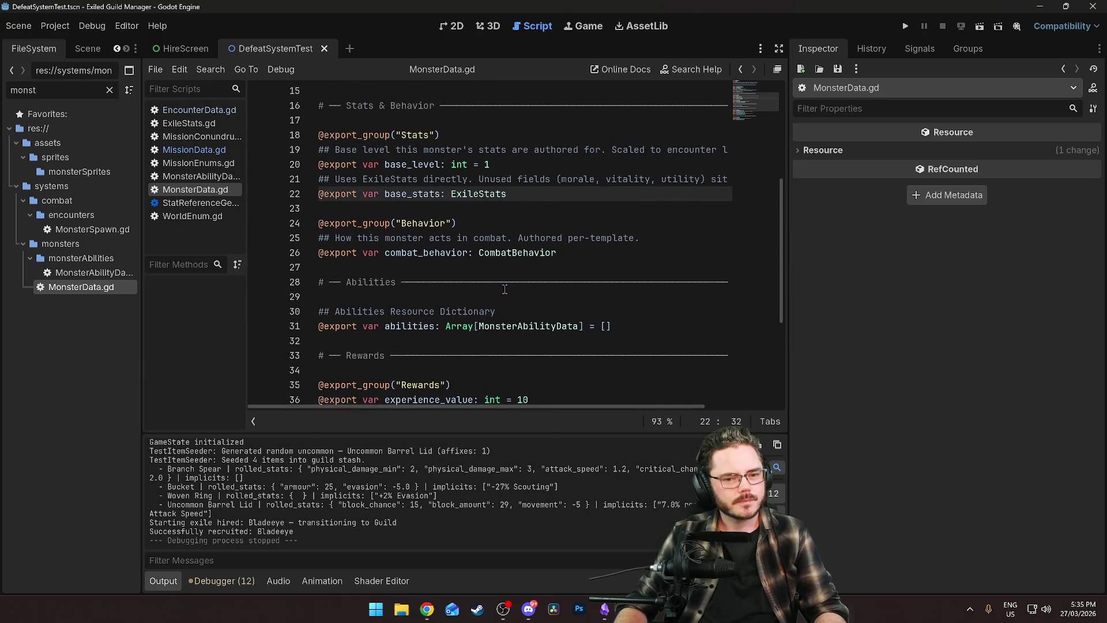
{"action": "left_click", "coordinate": [556, 253]}
{"action": "left_click_drag", "start_coordinate": [557, 253], "coordinate": [476, 253]}
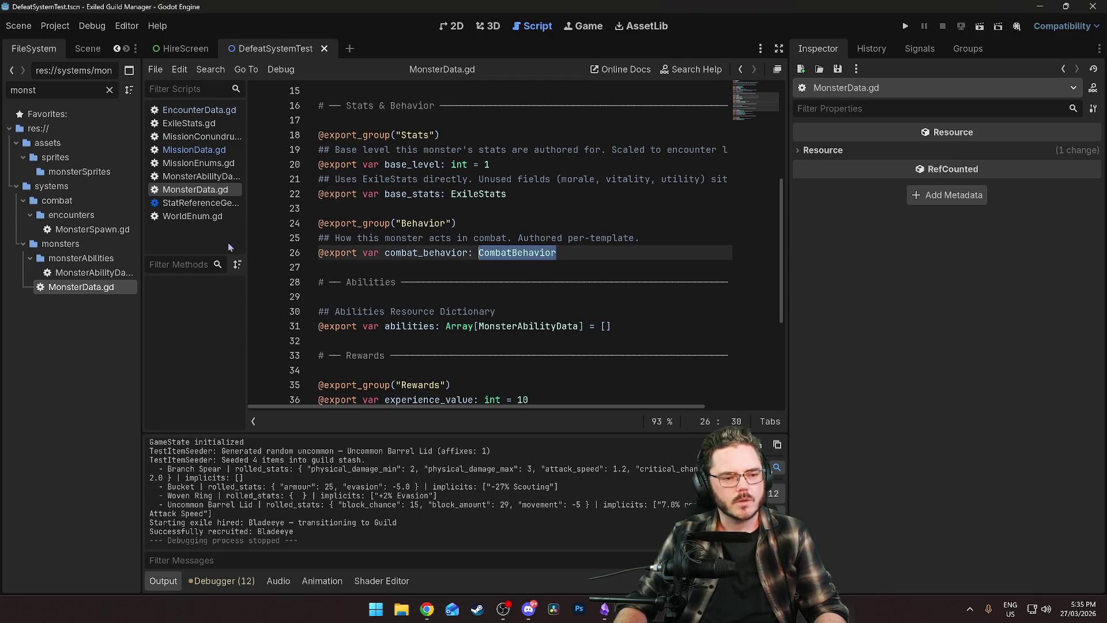
Change the file filter to 'combat' and open CombatBehavior.gd
{"action": "key", "text": "BackSpace"}
{"action": "key", "text": "BackSpace"}
{"action": "key", "text": "BackSpace"}
{"action": "type", "text": "combat"}
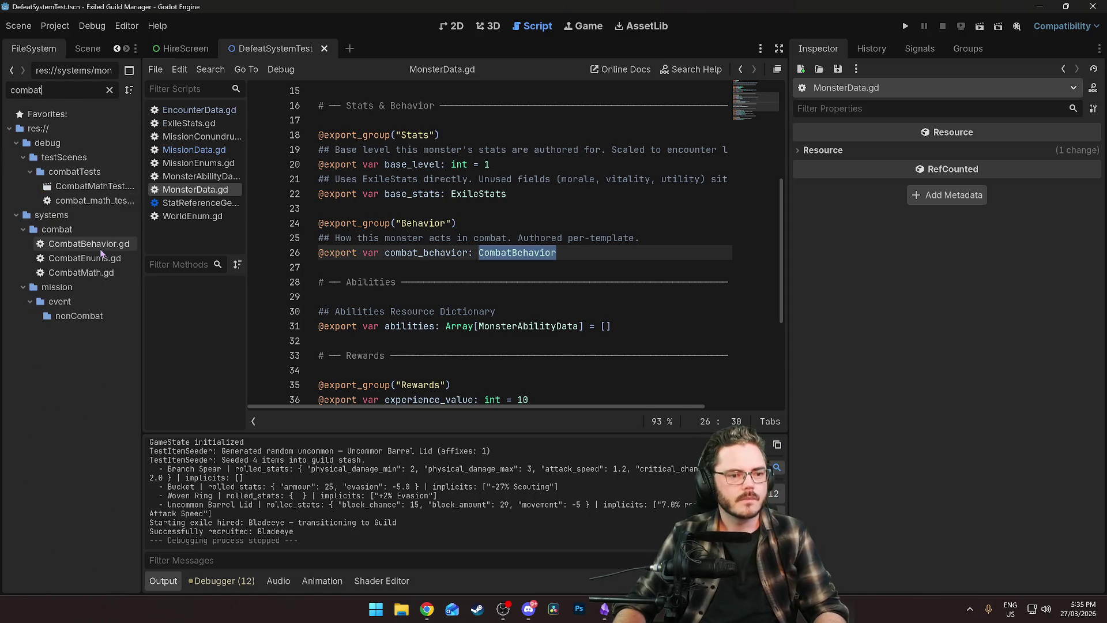
{"action": "double_click", "coordinate": [89, 244]}
Widen the script editor over the Inspector and read CombatBehavior.gd down to resolve_for_exile
{"action": "left_click", "coordinate": [438, 241]}
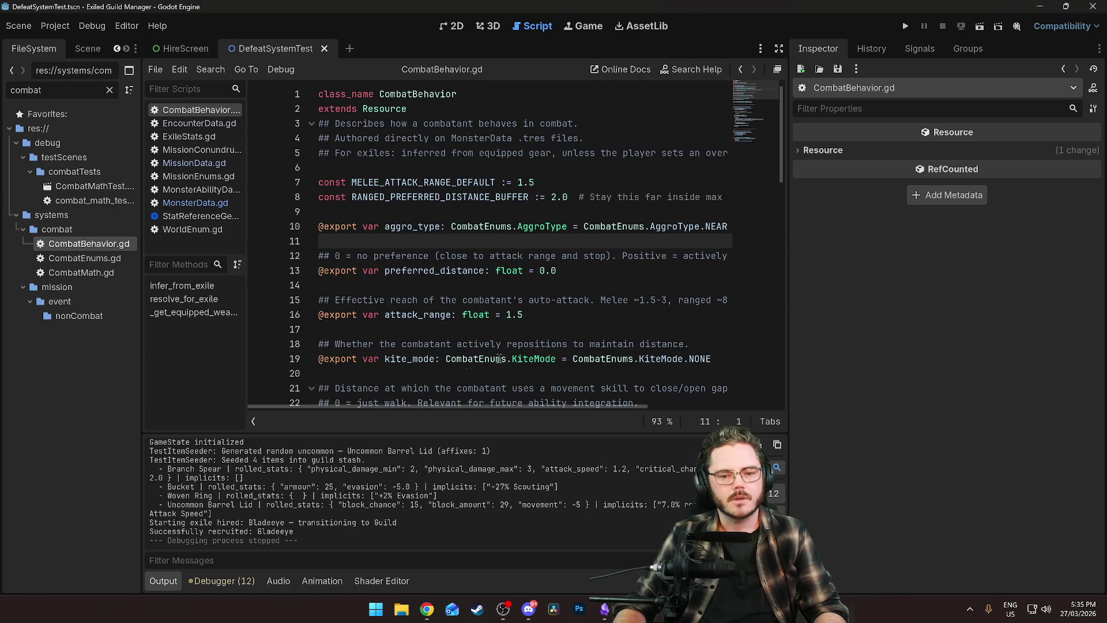
{"action": "left_click_drag", "start_coordinate": [785, 248], "coordinate": [949, 252]}
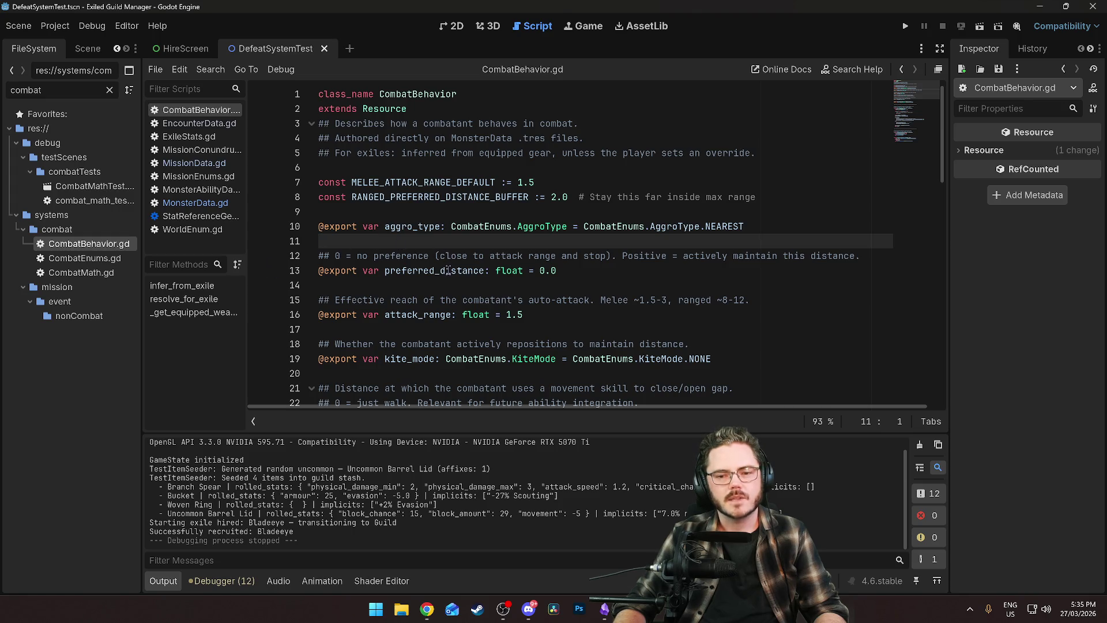
{"action": "scroll", "coordinate": [474, 298], "scroll_direction": "down", "scroll_amount": 2}
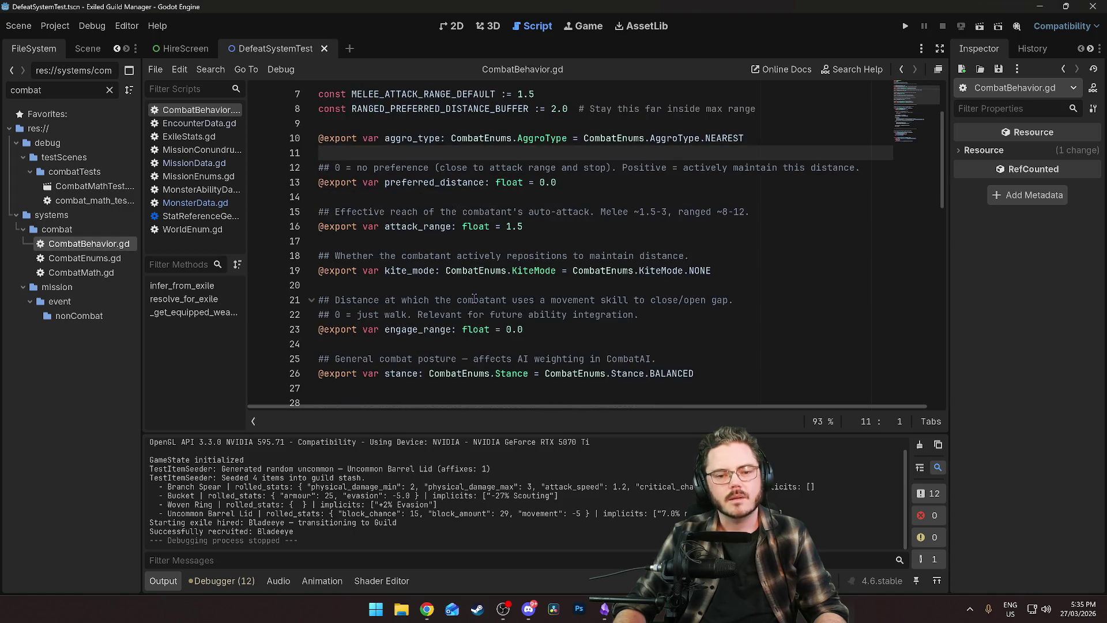
{"action": "scroll", "coordinate": [474, 298], "scroll_direction": "down", "scroll_amount": 2}
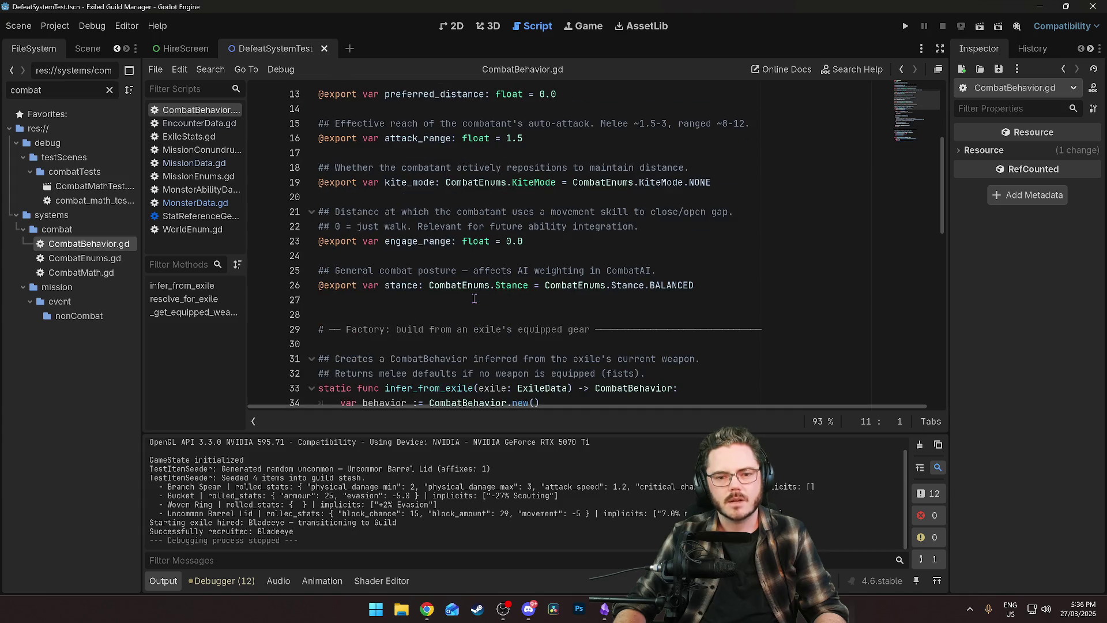
{"action": "scroll", "coordinate": [483, 264], "scroll_direction": "down", "scroll_amount": 2}
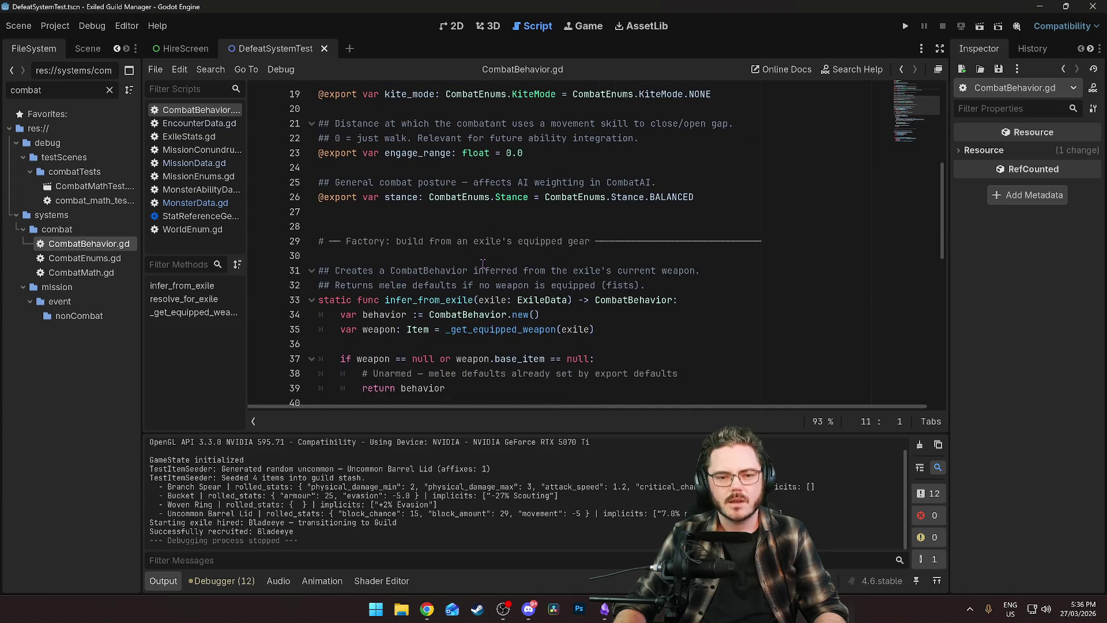
{"action": "scroll", "coordinate": [483, 263], "scroll_direction": "down", "scroll_amount": 10}
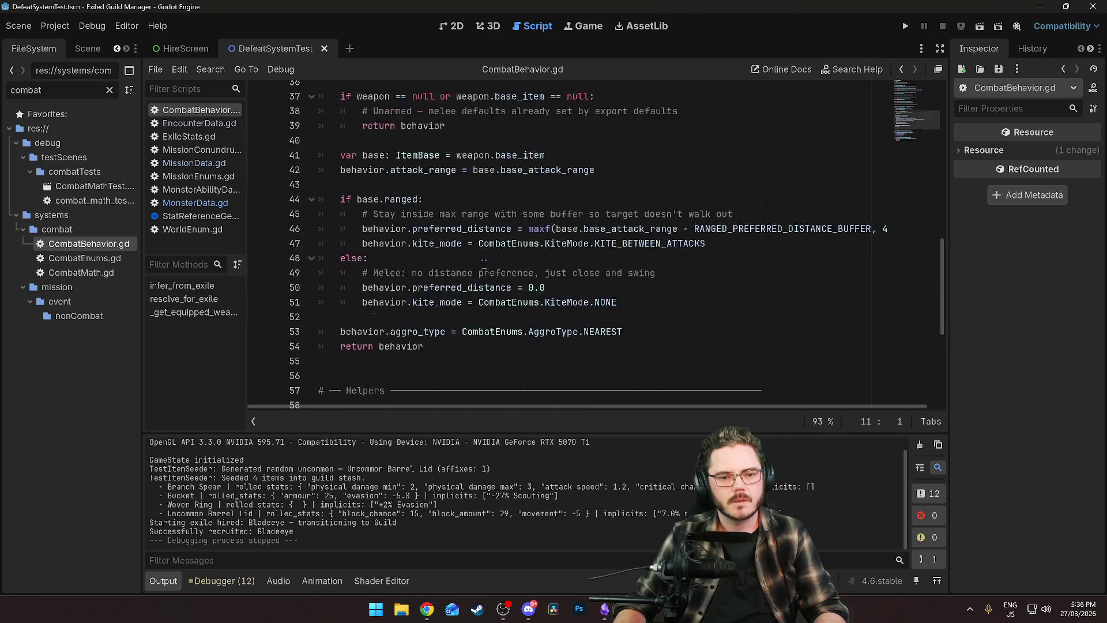
{"action": "left_click", "coordinate": [69, 263]}
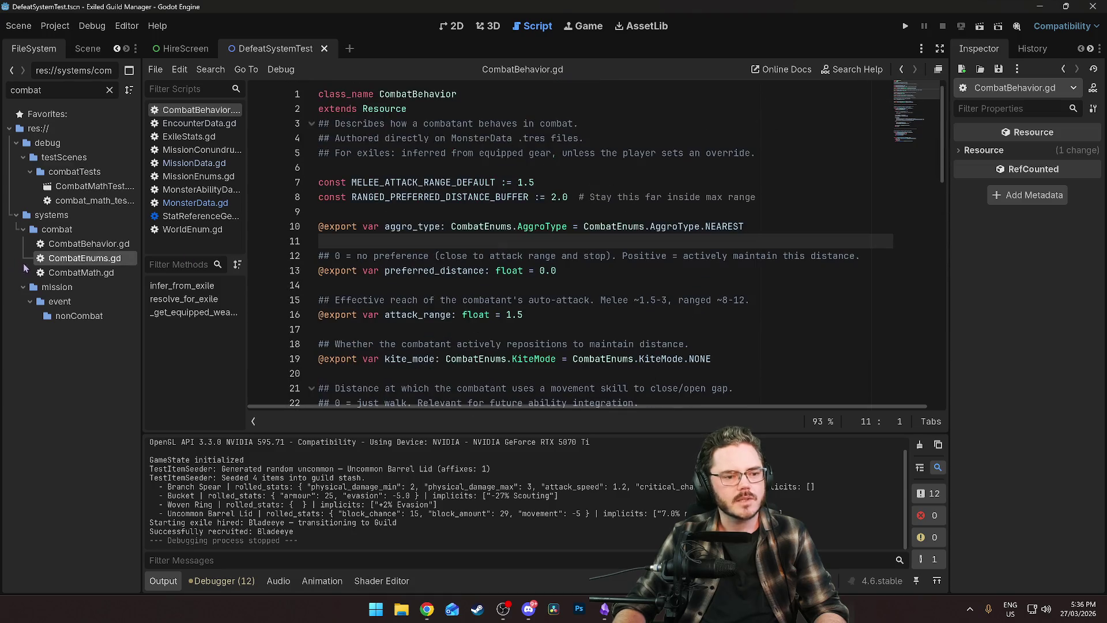
Open CombatEnums.gd and scroll through its enums
{"action": "double_click", "coordinate": [65, 263]}
{"action": "scroll", "coordinate": [468, 229], "scroll_direction": "down", "scroll_amount": 6}
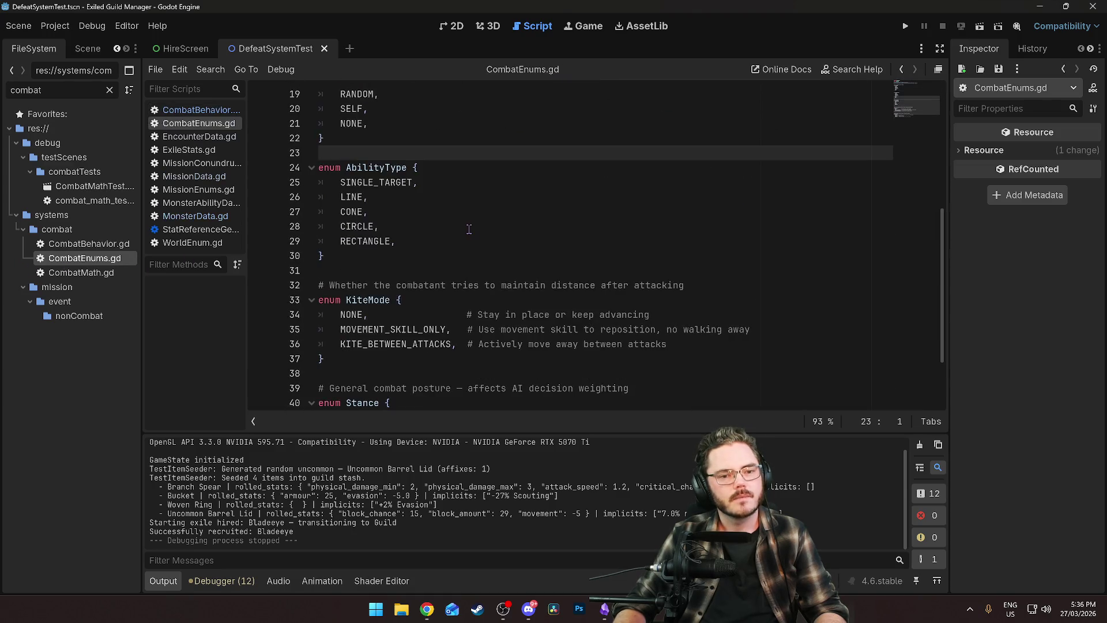
{"action": "scroll", "coordinate": [438, 222], "scroll_direction": "up", "scroll_amount": 8}
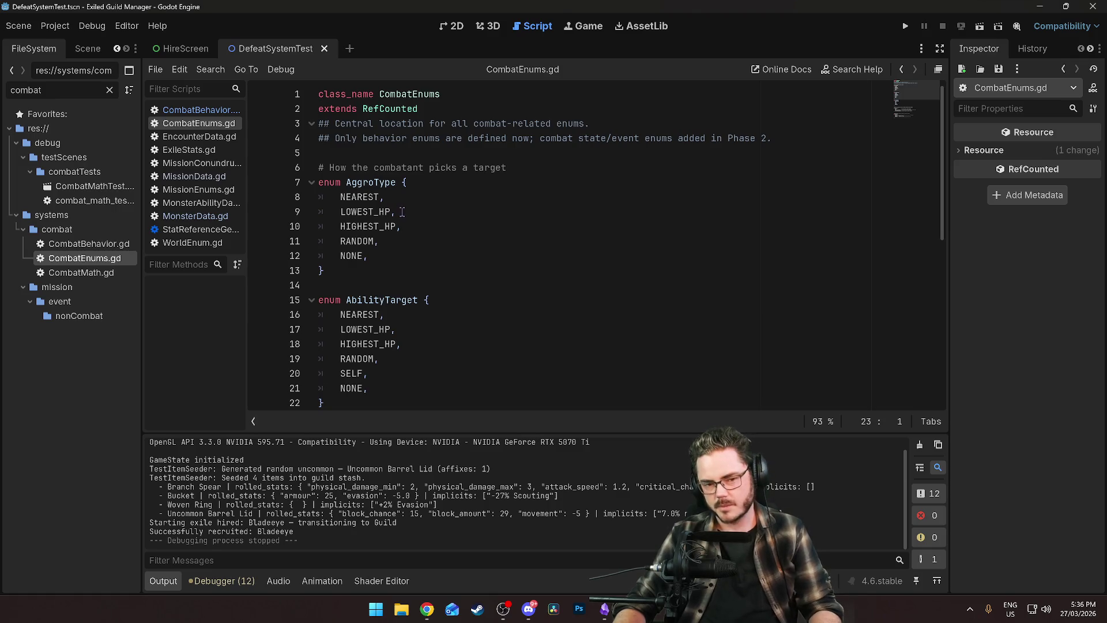
{"action": "scroll", "coordinate": [389, 271], "scroll_direction": "down", "scroll_amount": 3}
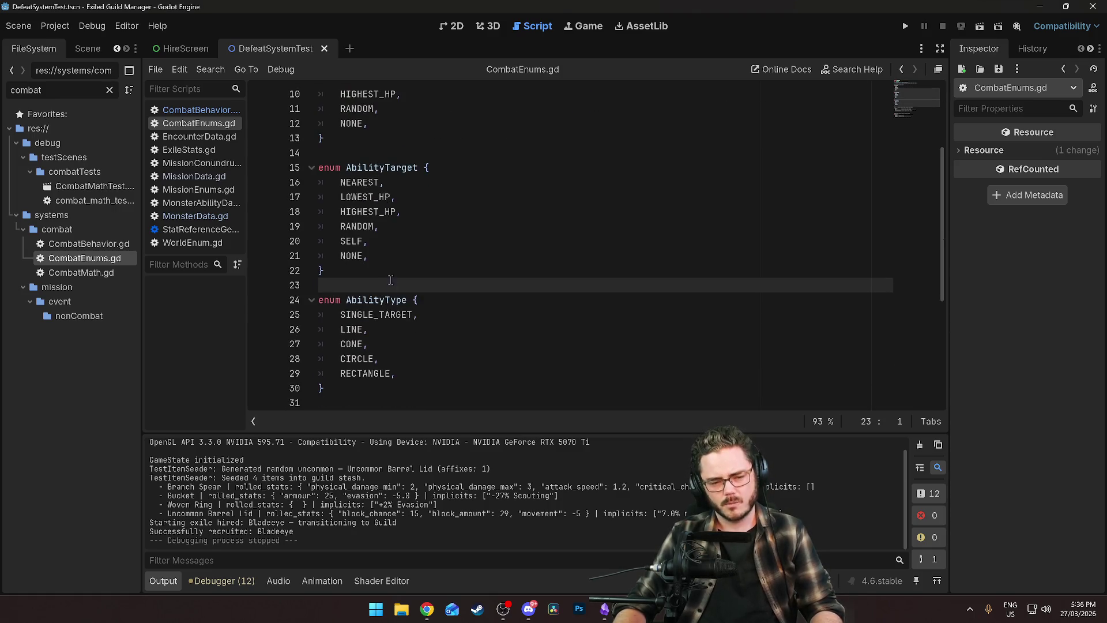
{"action": "scroll", "coordinate": [392, 191], "scroll_direction": "down", "scroll_amount": 5}
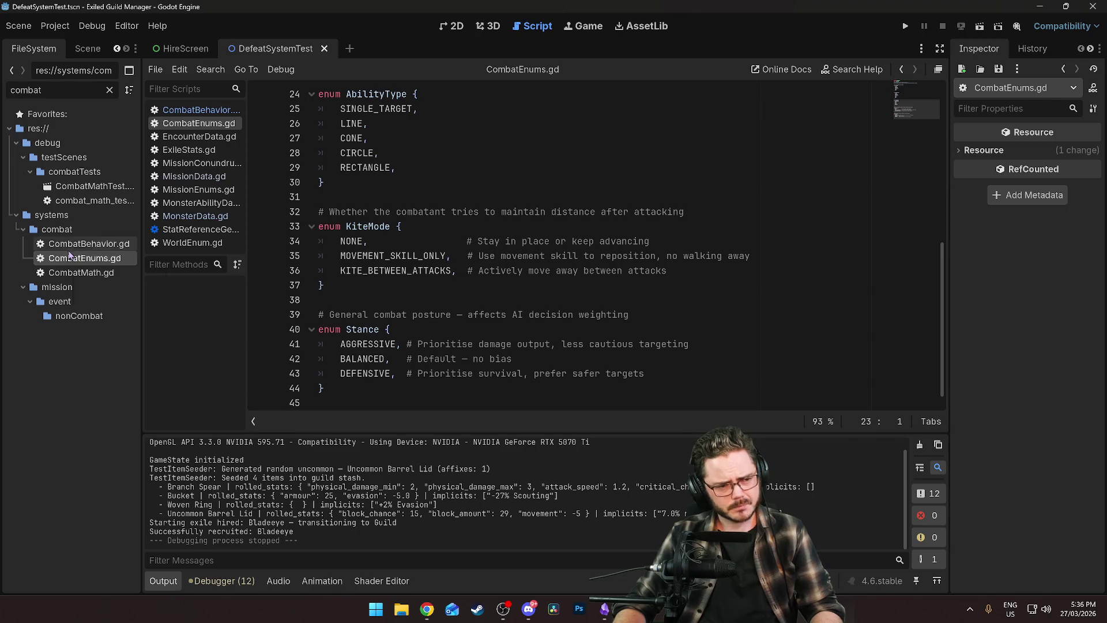
Filter files by 'abili' and open MonsterAbilityData.gd to review its export groups
{"action": "left_click", "coordinate": [109, 90]}
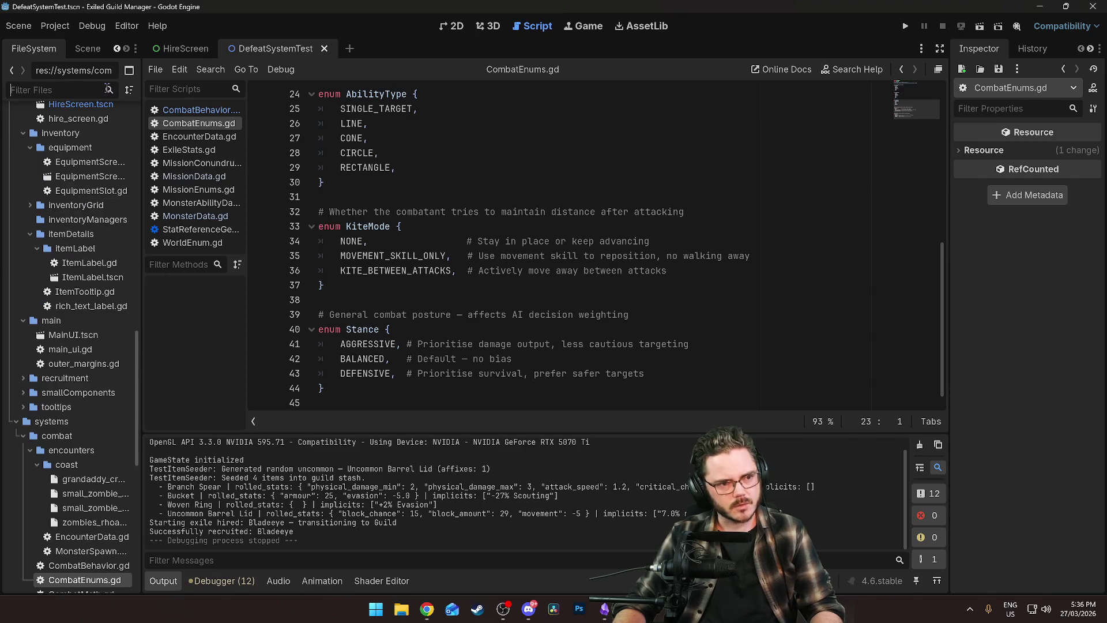
{"action": "type", "text": "abili"}
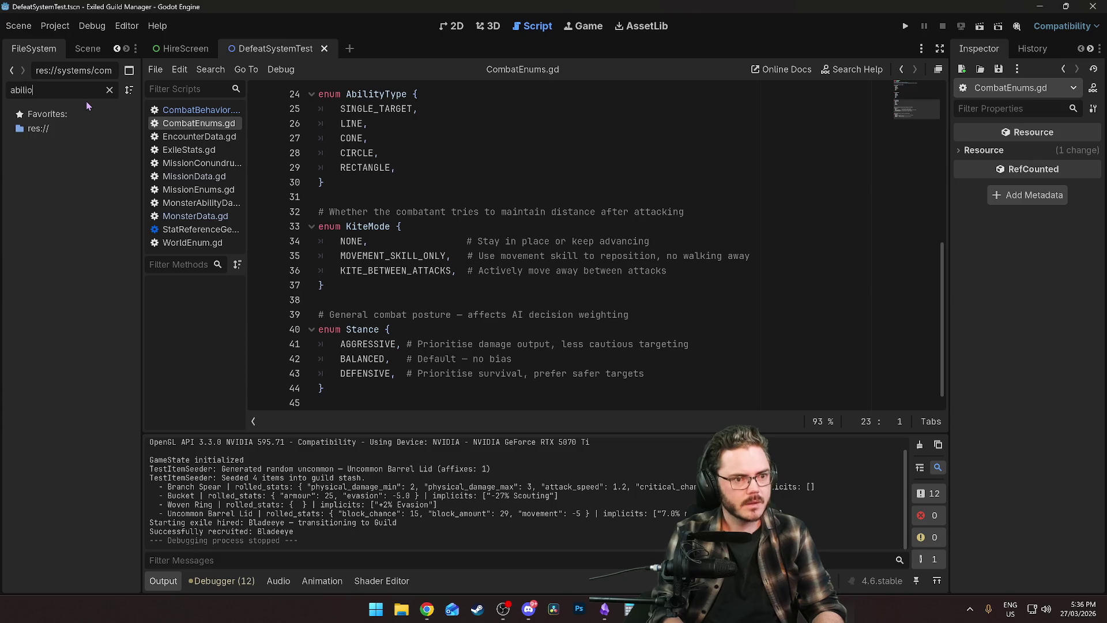
{"action": "double_click", "coordinate": [86, 186]}
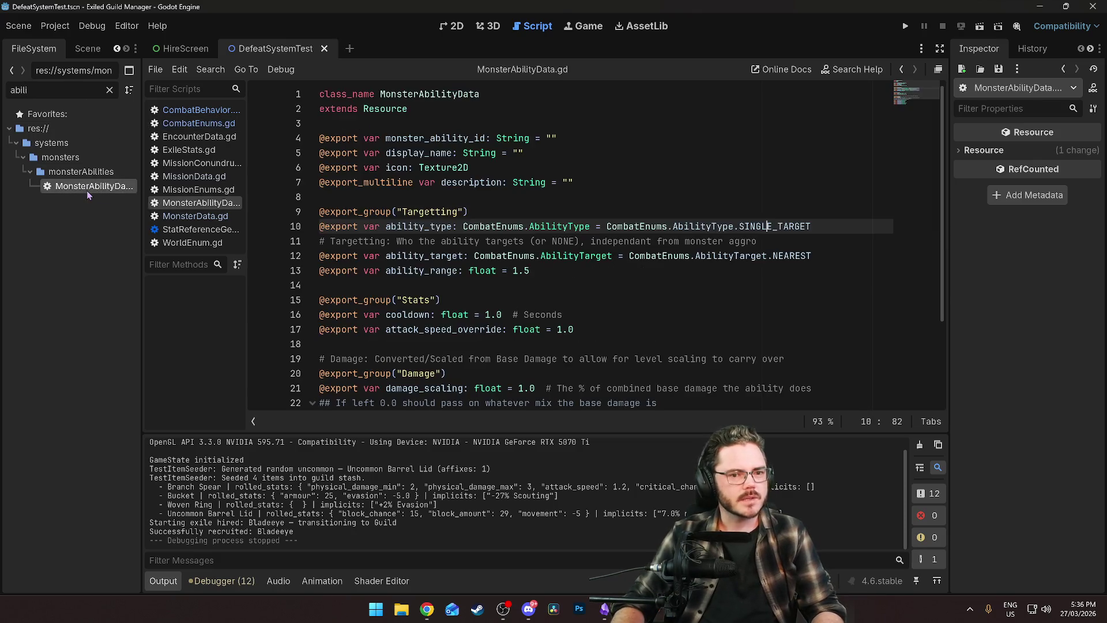
{"action": "scroll", "coordinate": [456, 233], "scroll_direction": "down", "scroll_amount": 3}
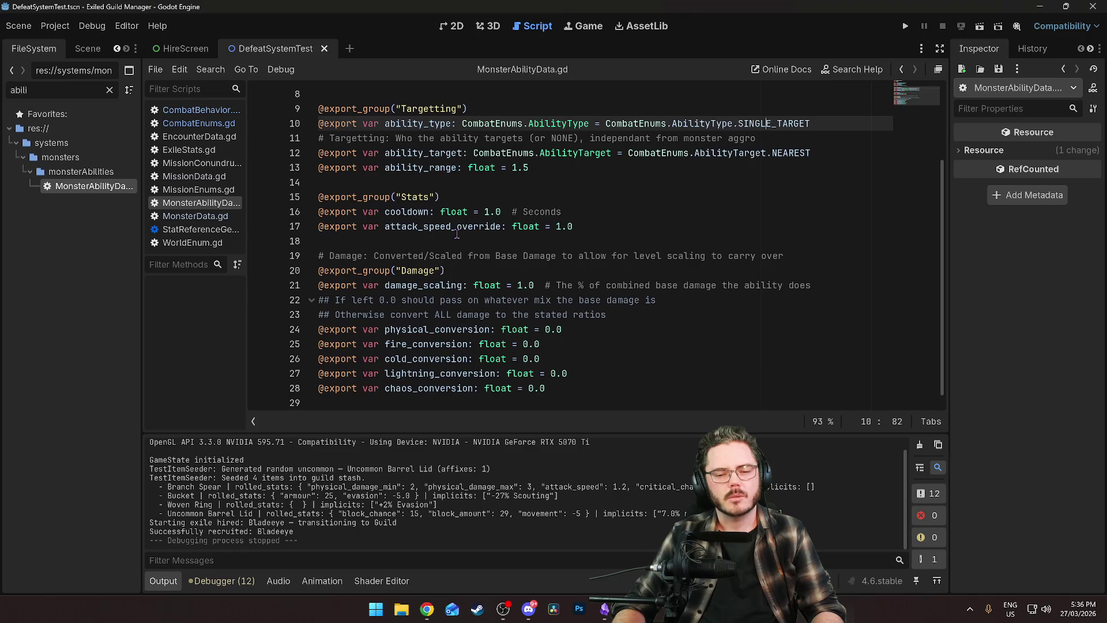
{"action": "scroll", "coordinate": [457, 234], "scroll_direction": "up", "scroll_amount": 2}
{"action": "scroll", "coordinate": [455, 233], "scroll_direction": "down", "scroll_amount": 3}
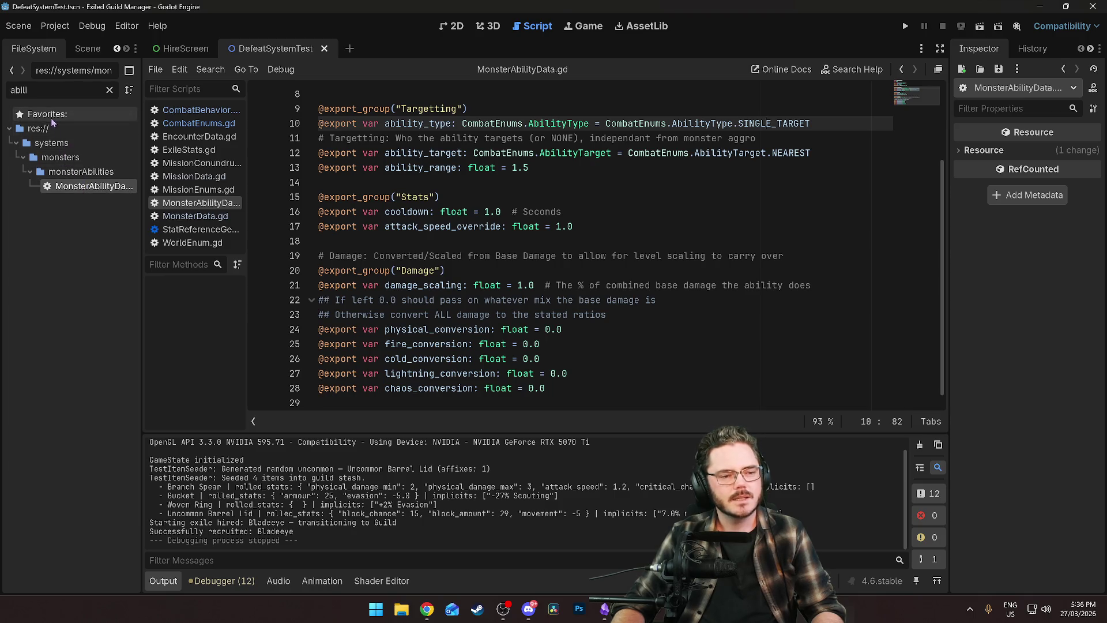
{"action": "left_click", "coordinate": [109, 91]}
{"action": "left_click", "coordinate": [73, 85]}
{"action": "type", "text": "rhoa"}
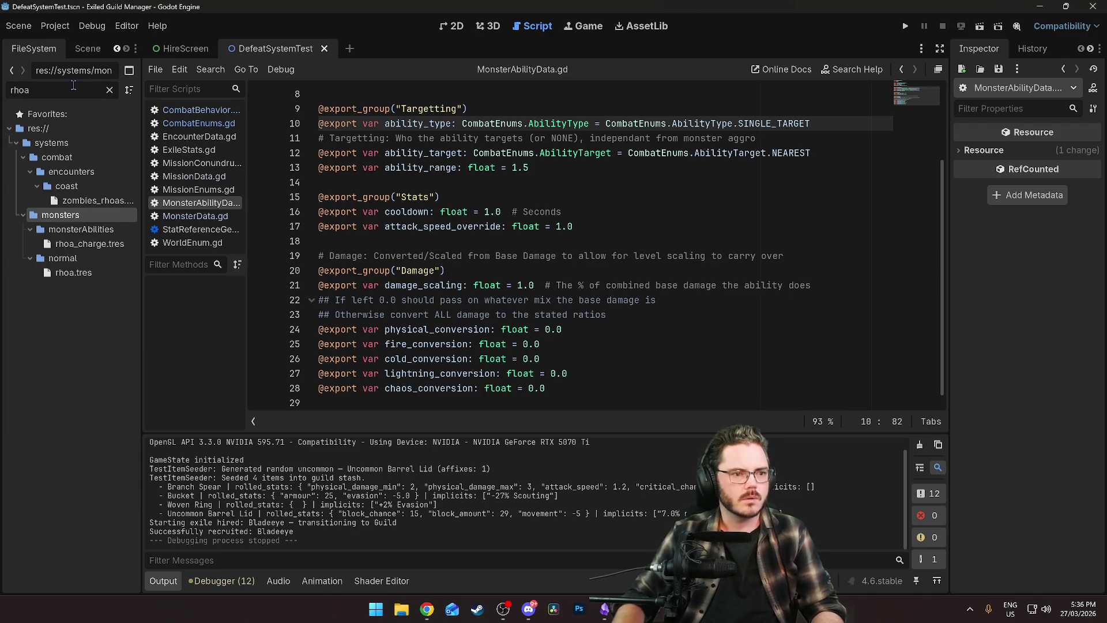
{"action": "left_click", "coordinate": [74, 273]}
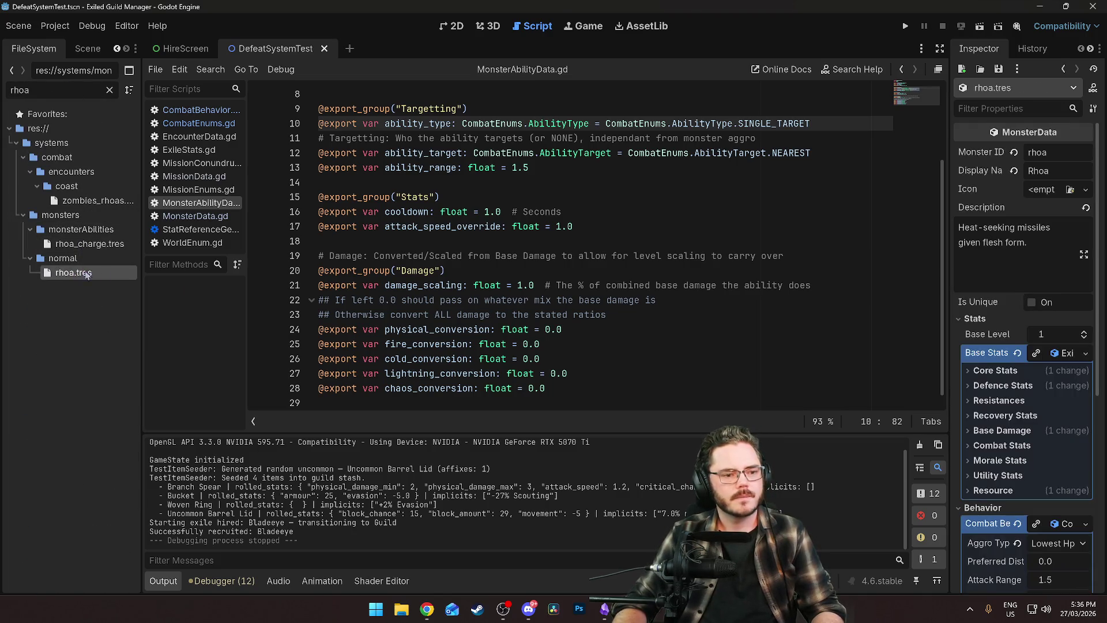
{"action": "left_click_drag", "start_coordinate": [948, 234], "coordinate": [602, 234]}
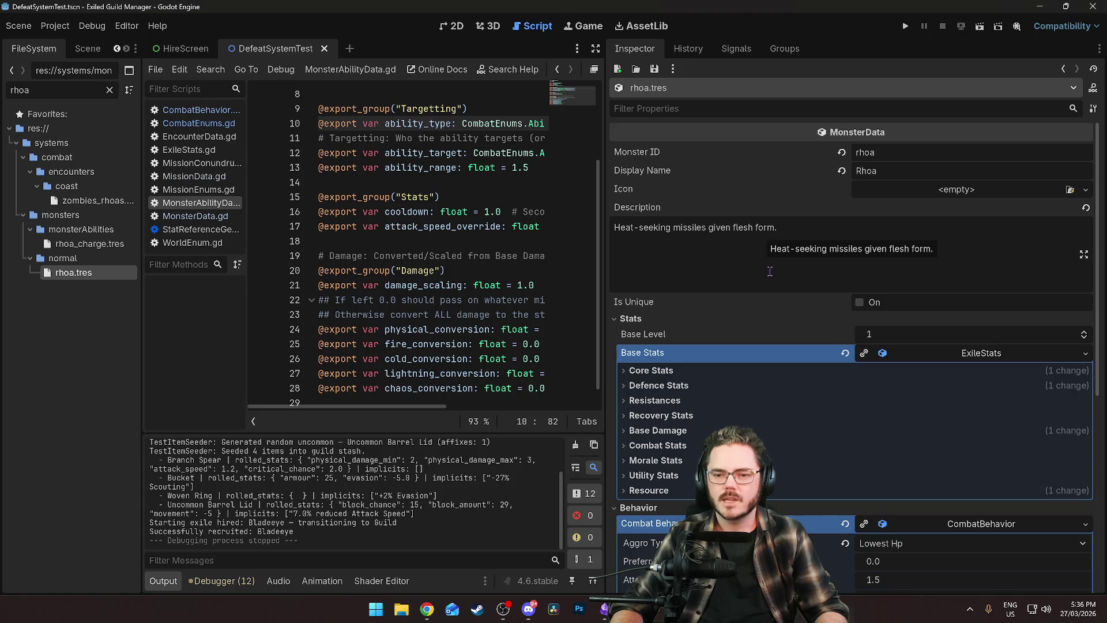
{"action": "scroll", "coordinate": [764, 269], "scroll_direction": "down", "scroll_amount": 4}
{"action": "left_click", "coordinate": [689, 200]}
{"action": "left_click", "coordinate": [690, 199]}
{"action": "left_click", "coordinate": [673, 213]}
{"action": "left_click", "coordinate": [673, 213]}
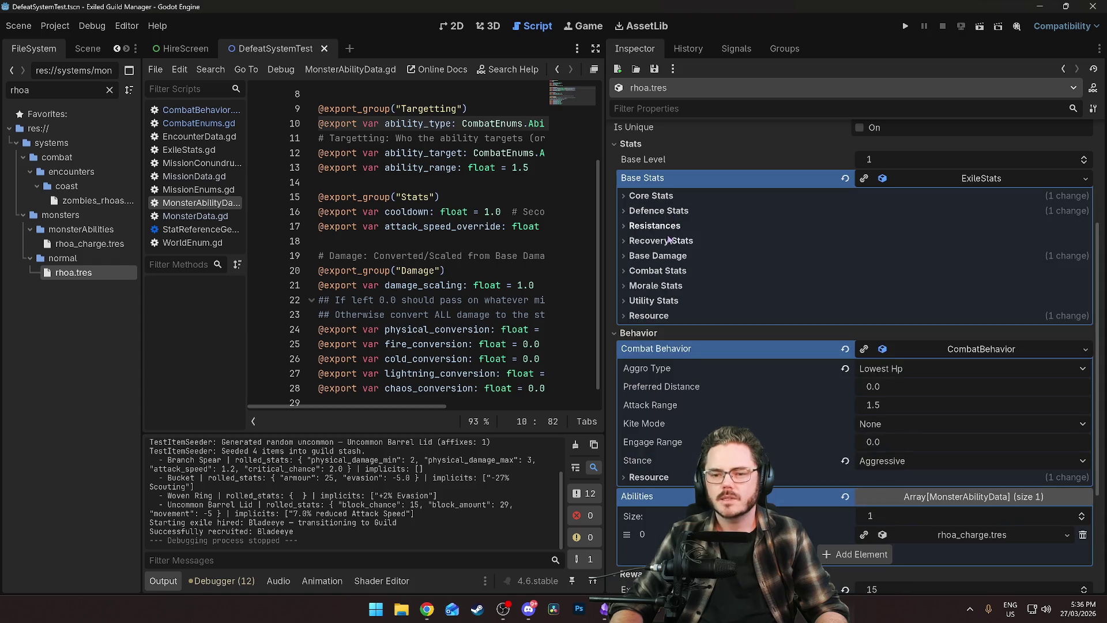
{"action": "left_click", "coordinate": [660, 257]}
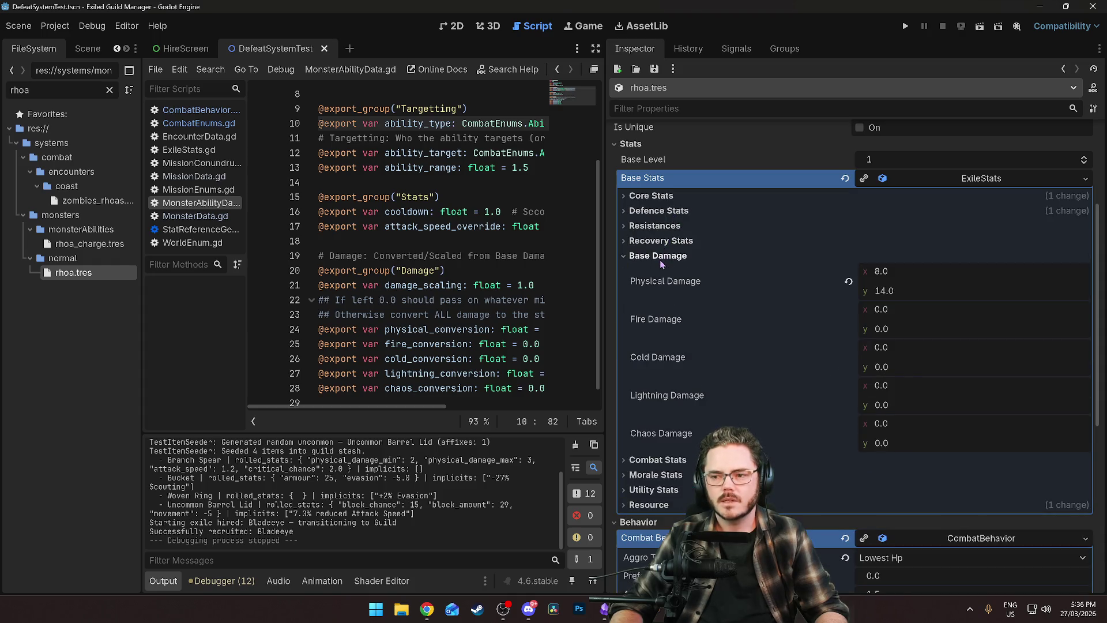
{"action": "left_click", "coordinate": [660, 257]}
{"action": "scroll", "coordinate": [668, 213], "scroll_direction": "down", "scroll_amount": 4}
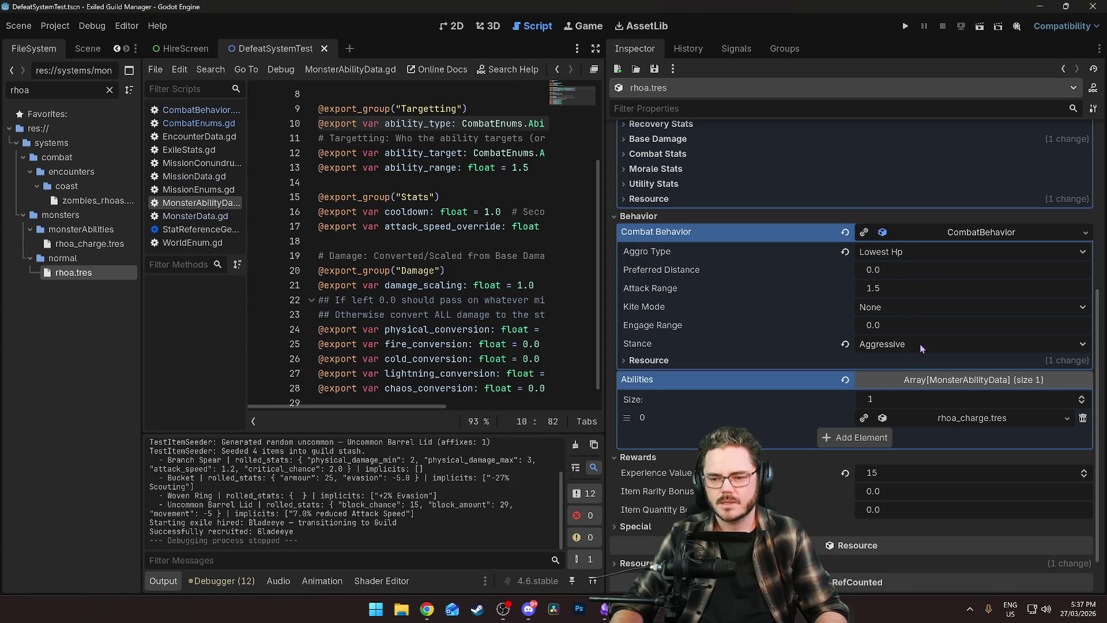
{"action": "scroll", "coordinate": [919, 348], "scroll_direction": "up", "scroll_amount": 5}
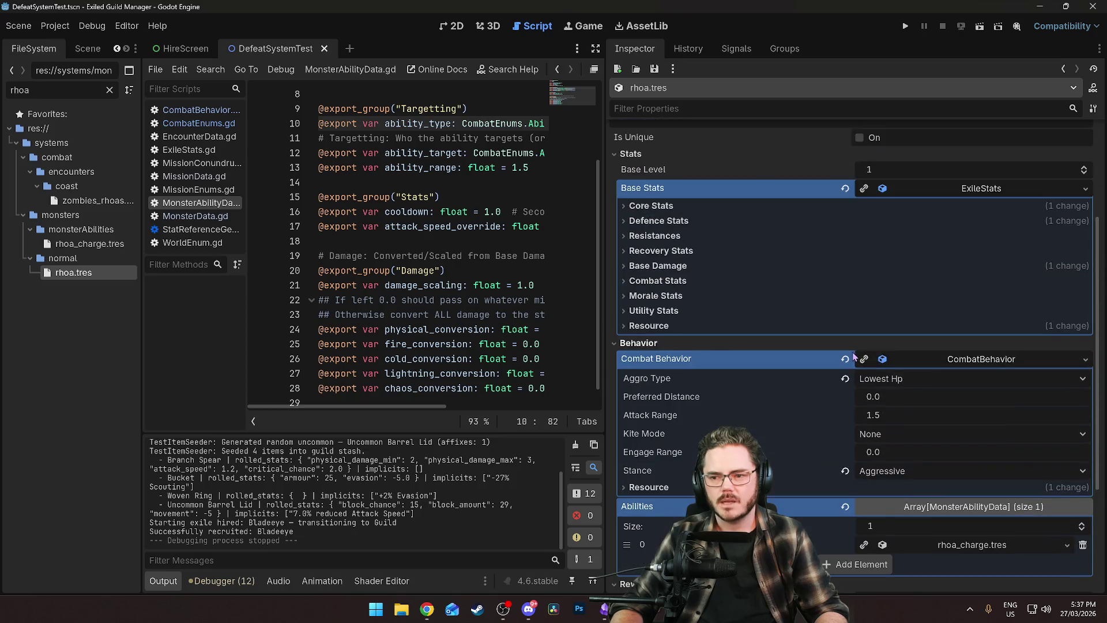
{"action": "scroll", "coordinate": [985, 318], "scroll_direction": "up", "scroll_amount": 5}
{"action": "scroll", "coordinate": [846, 369], "scroll_direction": "down", "scroll_amount": 10}
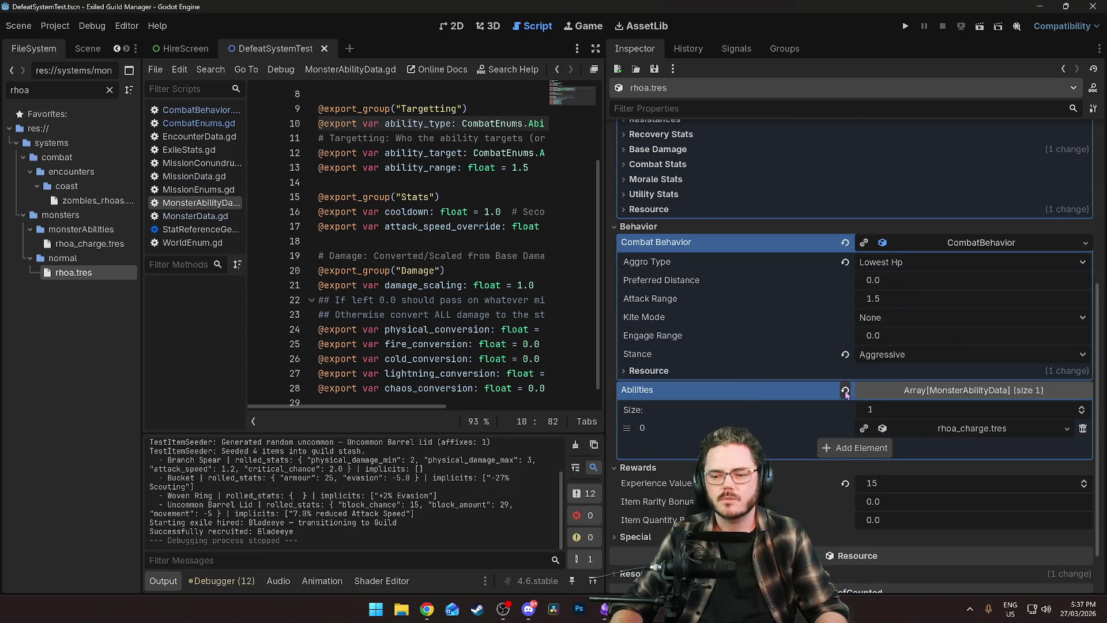
{"action": "scroll", "coordinate": [845, 394], "scroll_direction": "down", "scroll_amount": 2}
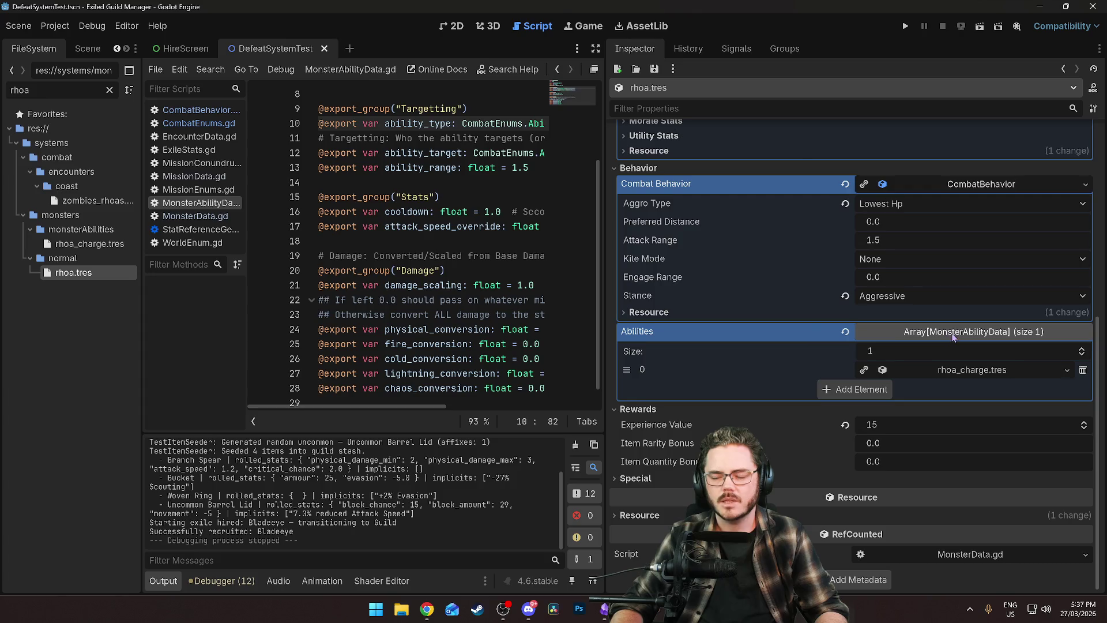
{"action": "left_click", "coordinate": [965, 369]}
Switch rhoa_charge.tres's Ability Type from Single Target to Line and save
{"action": "scroll", "coordinate": [725, 349], "scroll_direction": "down", "scroll_amount": 8}
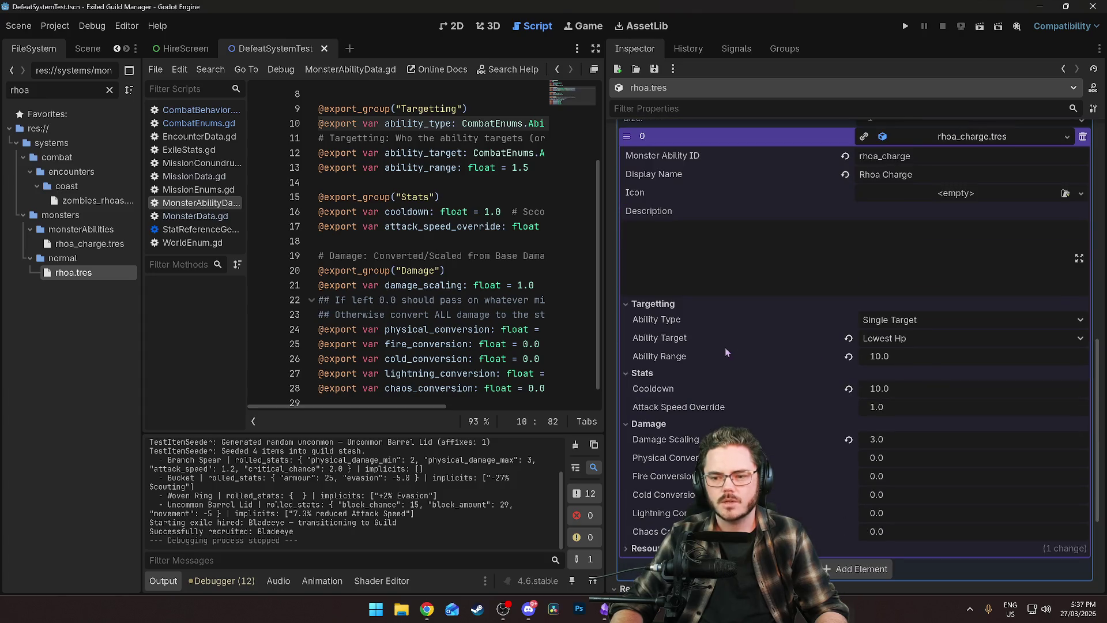
{"action": "scroll", "coordinate": [750, 355], "scroll_direction": "down", "scroll_amount": 6}
{"action": "scroll", "coordinate": [822, 351], "scroll_direction": "up", "scroll_amount": 10}
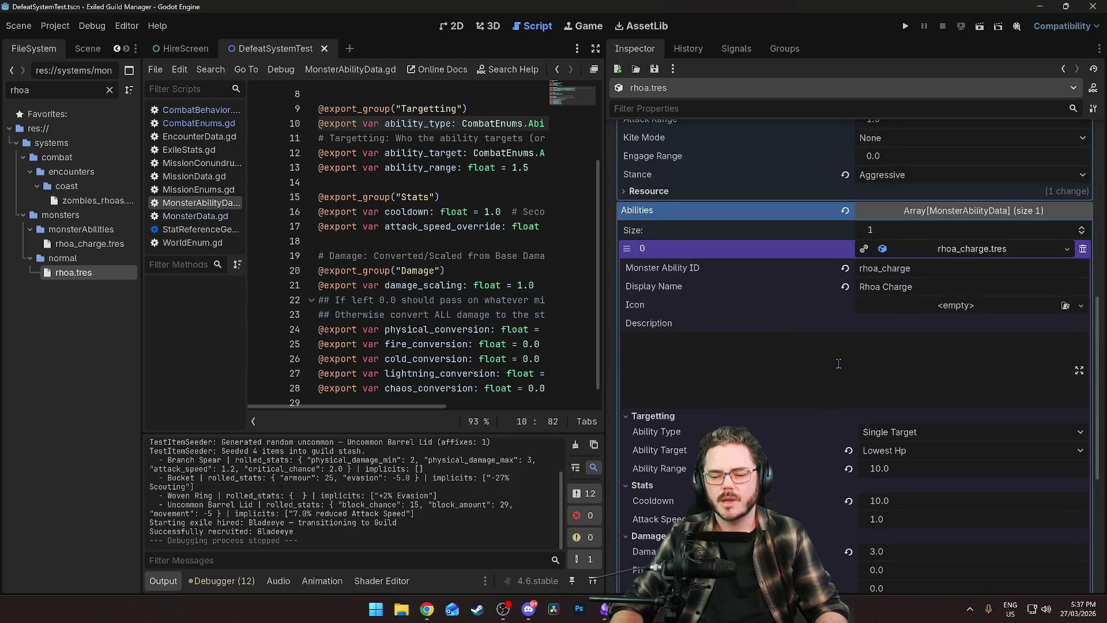
{"action": "scroll", "coordinate": [838, 363], "scroll_direction": "down", "scroll_amount": 4}
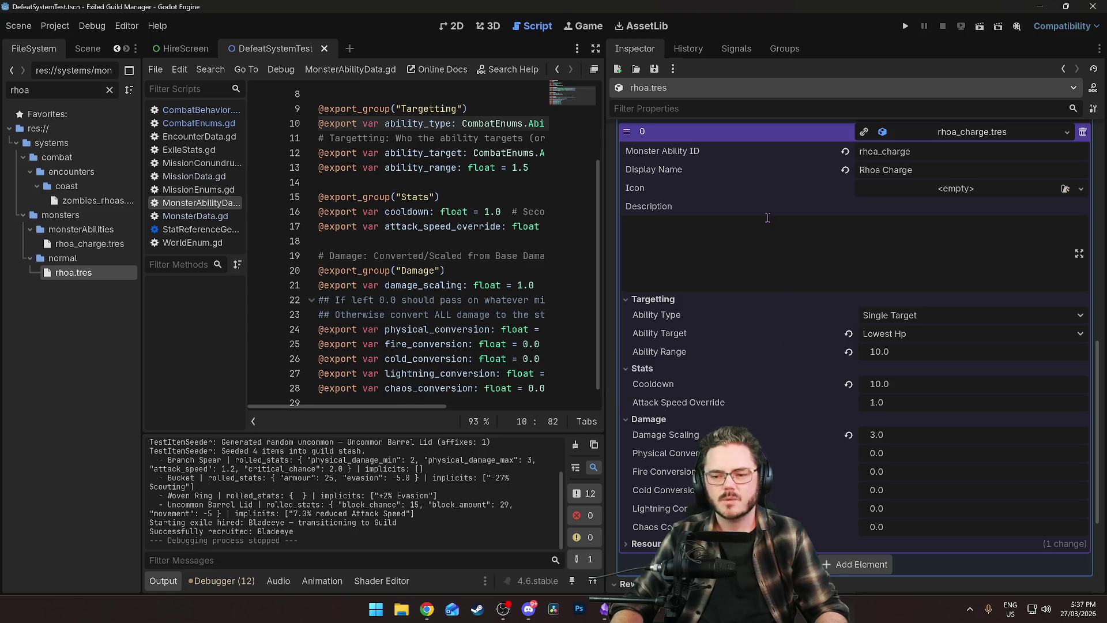
{"action": "scroll", "coordinate": [842, 234], "scroll_direction": "up", "scroll_amount": 5}
{"action": "scroll", "coordinate": [871, 301], "scroll_direction": "down", "scroll_amount": 7}
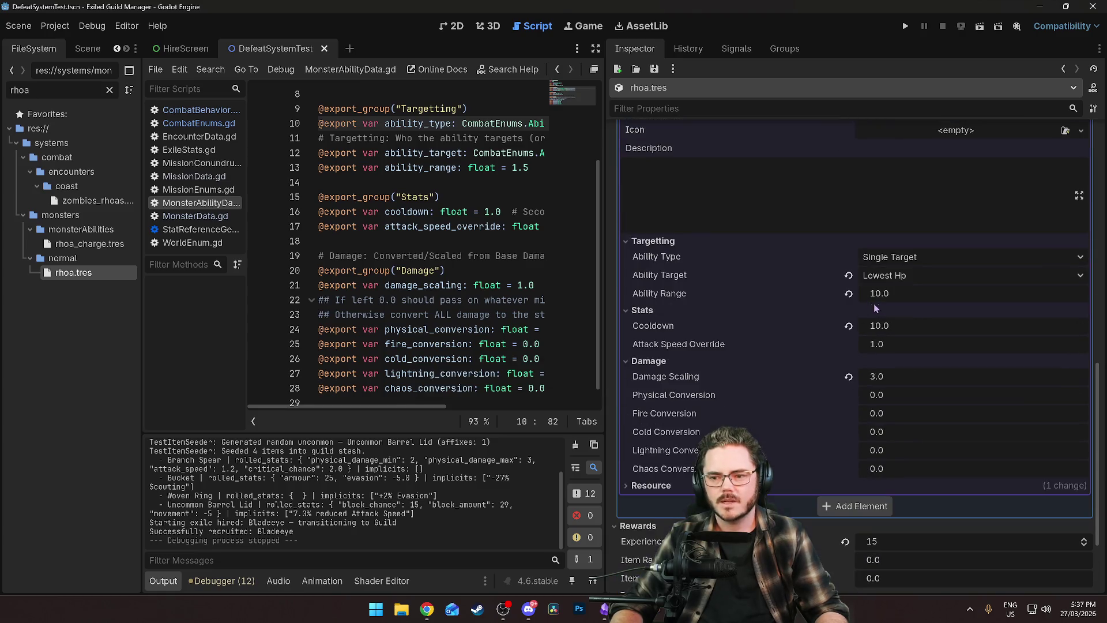
{"action": "left_click", "coordinate": [897, 261]}
{"action": "left_click", "coordinate": [895, 293]}
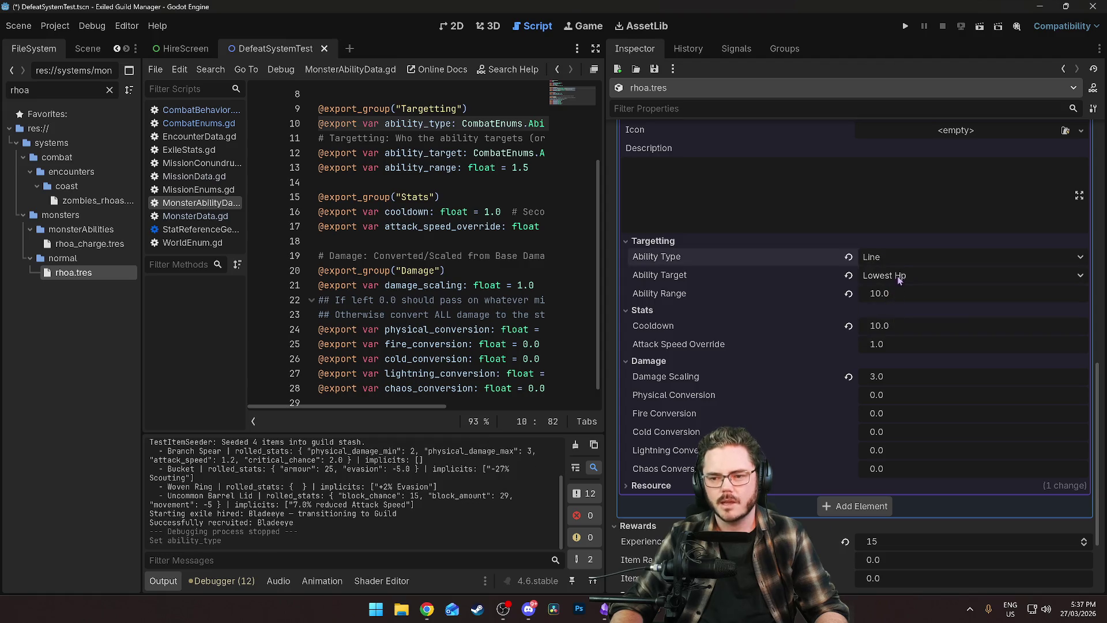
{"action": "left_click", "coordinate": [797, 241]}
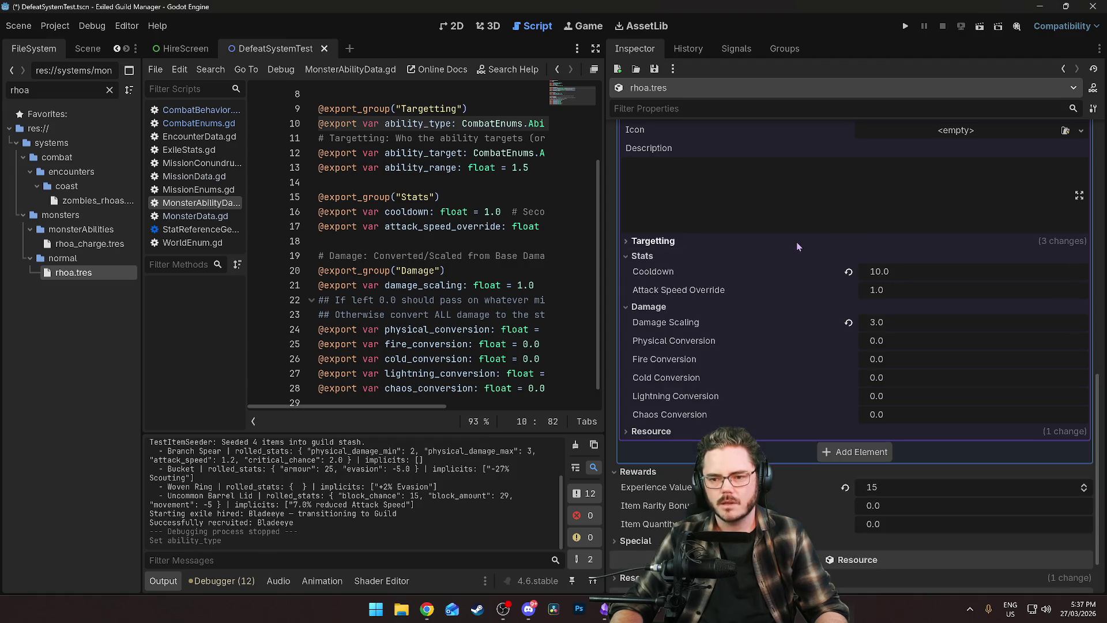
{"action": "left_click", "coordinate": [797, 241]}
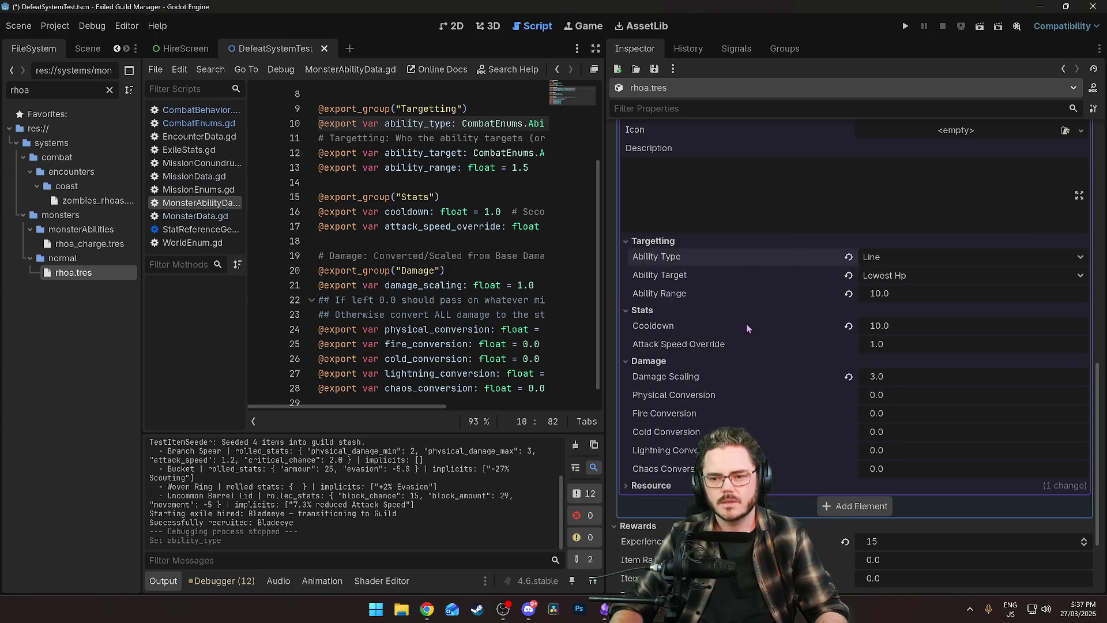
{"action": "key", "text": "ctrl+s"}
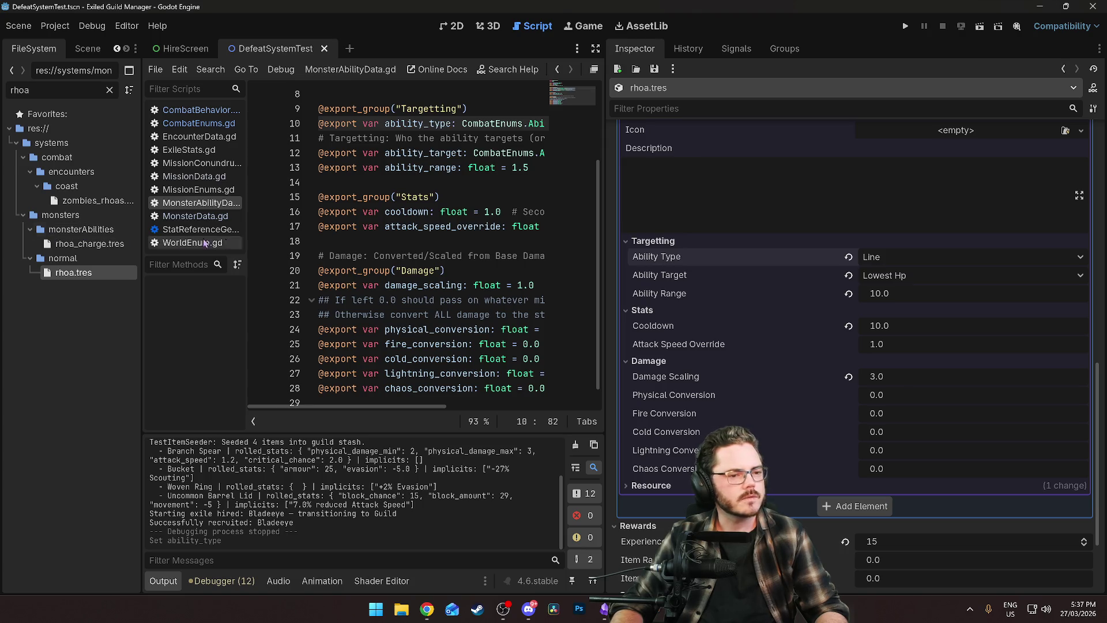
Open zombies_rhoas.tres and add a new MonsterSpawn to Monster Spawns
{"action": "left_click", "coordinate": [98, 200]}
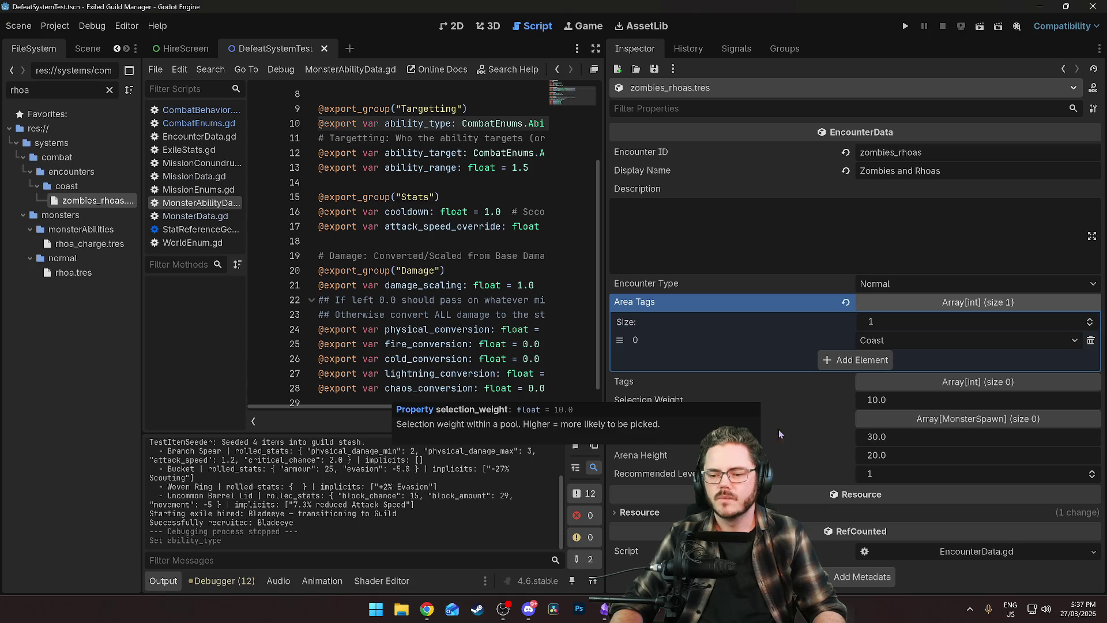
{"action": "left_click", "coordinate": [921, 419]}
{"action": "left_click", "coordinate": [848, 458]}
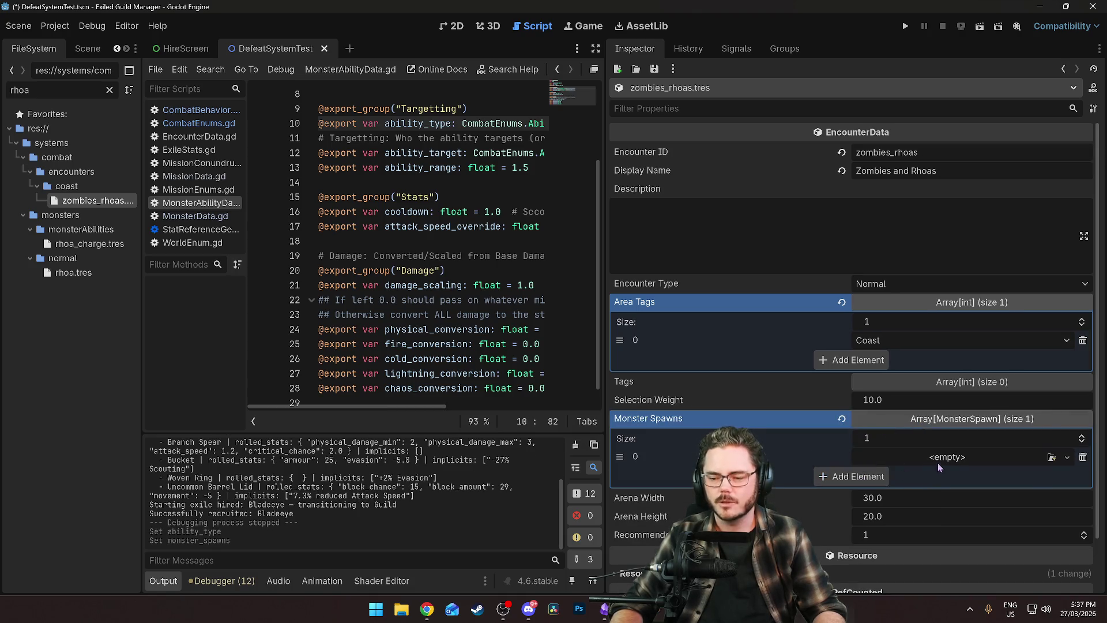
{"action": "left_click", "coordinate": [936, 458]}
{"action": "left_click", "coordinate": [1017, 491]}
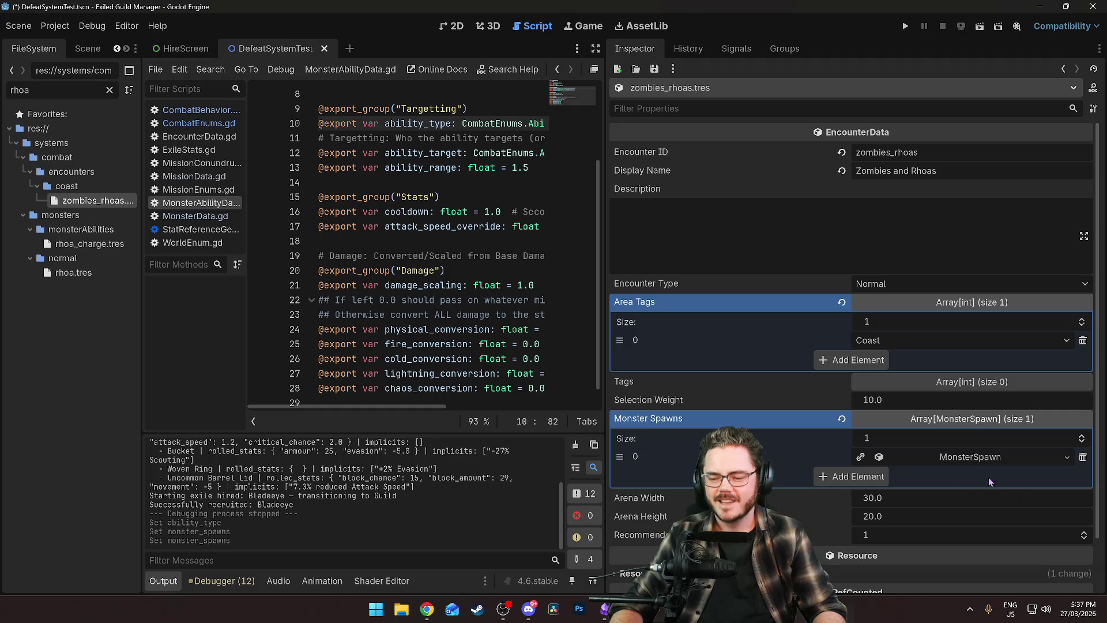
{"action": "left_click", "coordinate": [954, 461]}
Assign a new blank MonsterData as that spawn's Monster
{"action": "scroll", "coordinate": [921, 496], "scroll_direction": "down", "scroll_amount": 3}
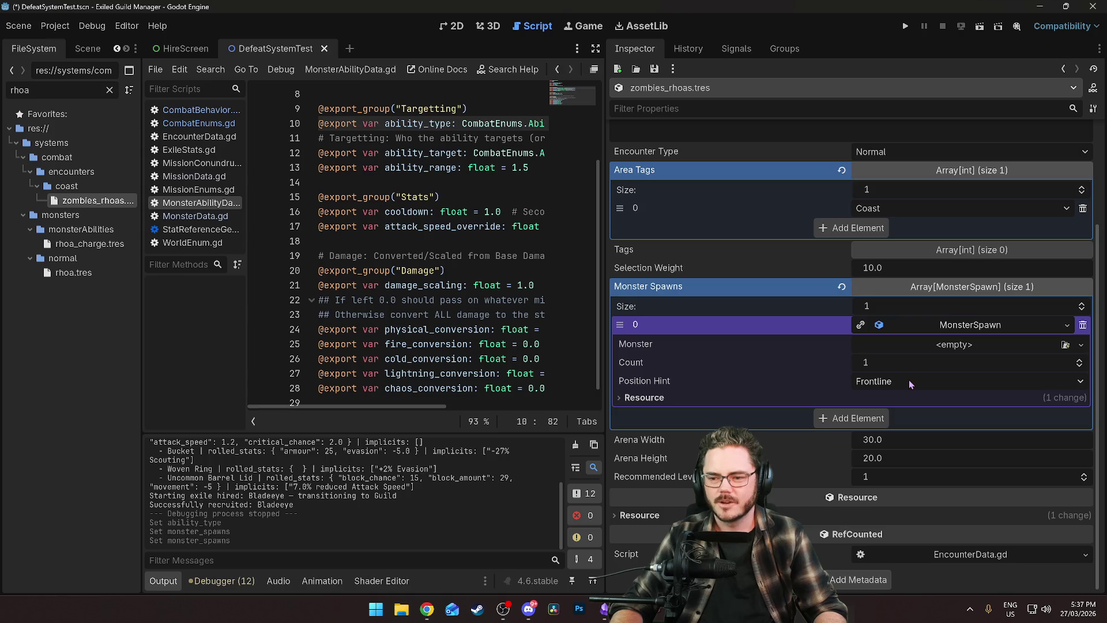
{"action": "left_click", "coordinate": [1081, 346]}
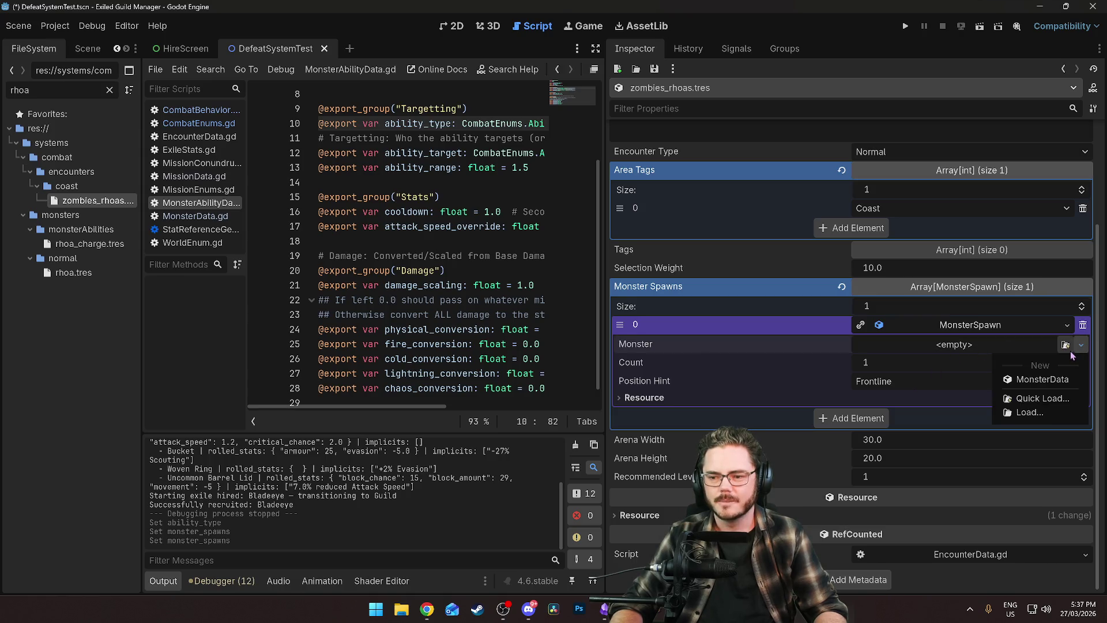
{"action": "scroll", "coordinate": [715, 319], "scroll_direction": "up", "scroll_amount": 3}
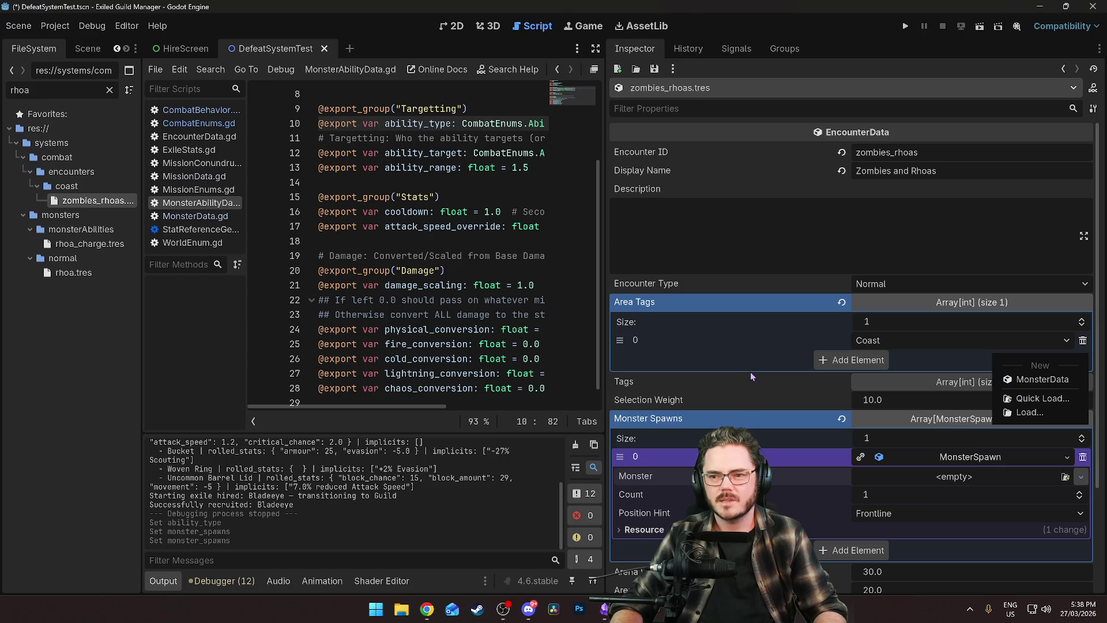
{"action": "scroll", "coordinate": [753, 380], "scroll_direction": "down", "scroll_amount": 3}
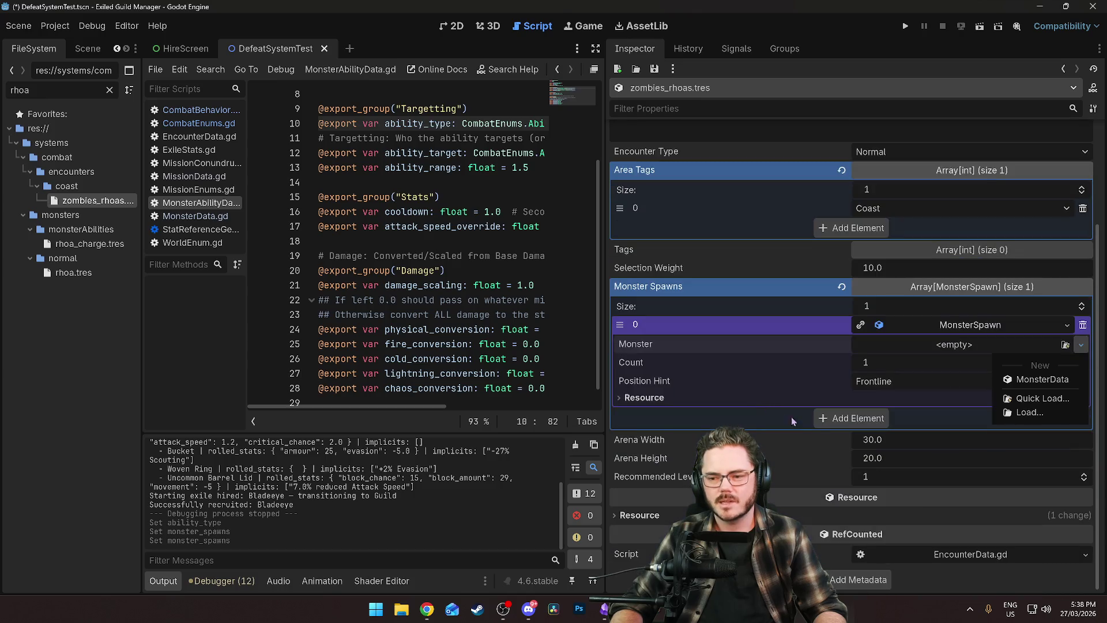
{"action": "left_click", "coordinate": [1073, 385]}
{"action": "left_click", "coordinate": [989, 351]}
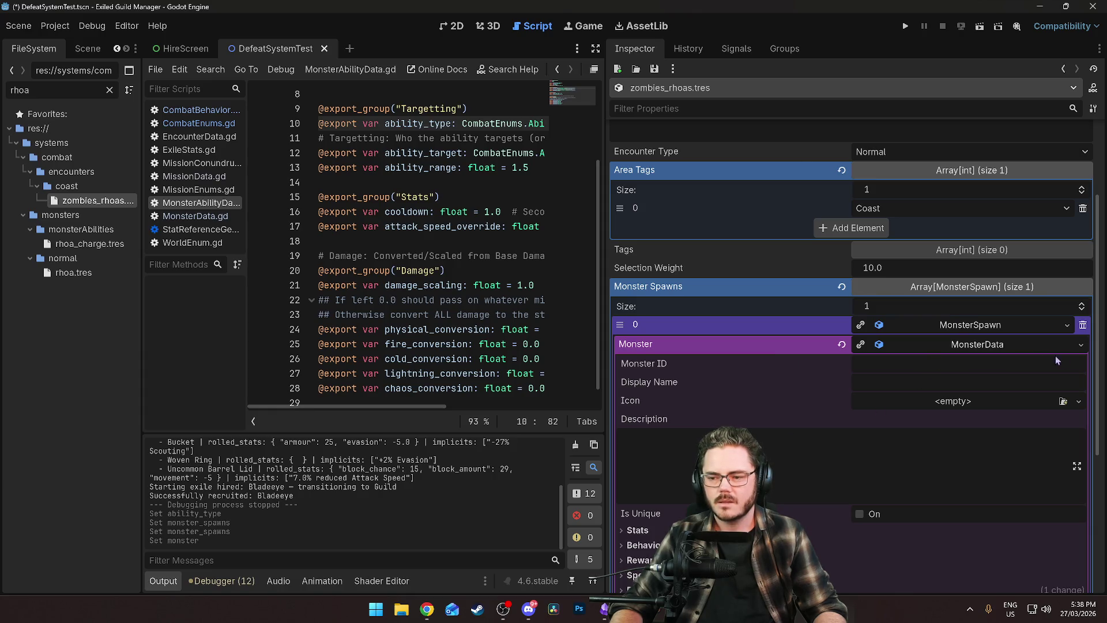
Quick Load zombie.tres as the first spawn's Monster
{"action": "left_click", "coordinate": [1080, 344]}
{"action": "left_click", "coordinate": [1032, 396]}
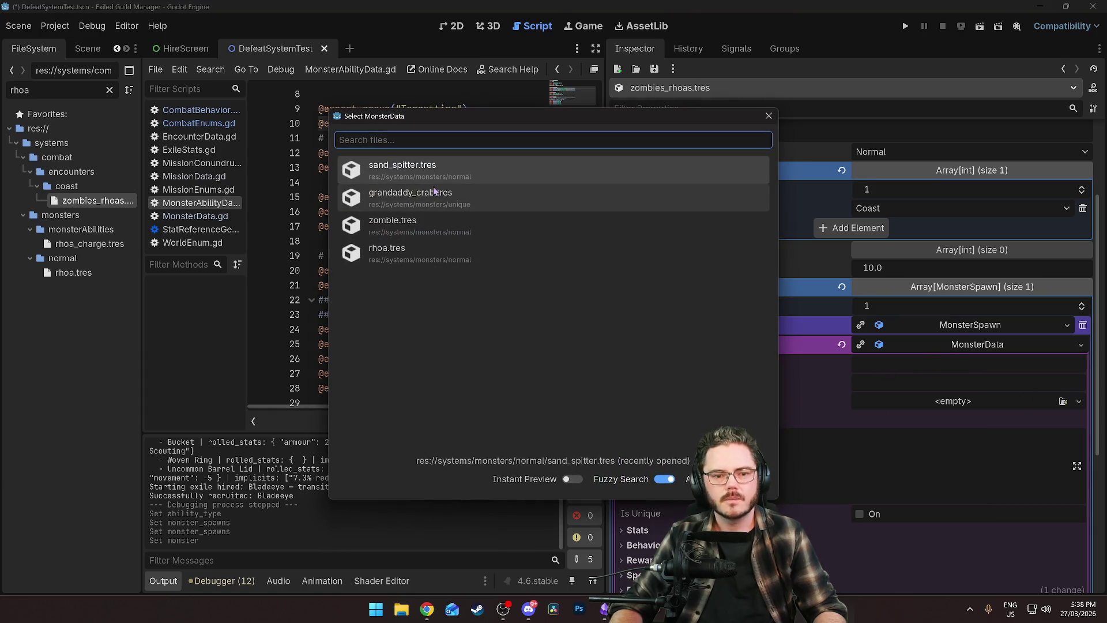
{"action": "left_click", "coordinate": [439, 220]}
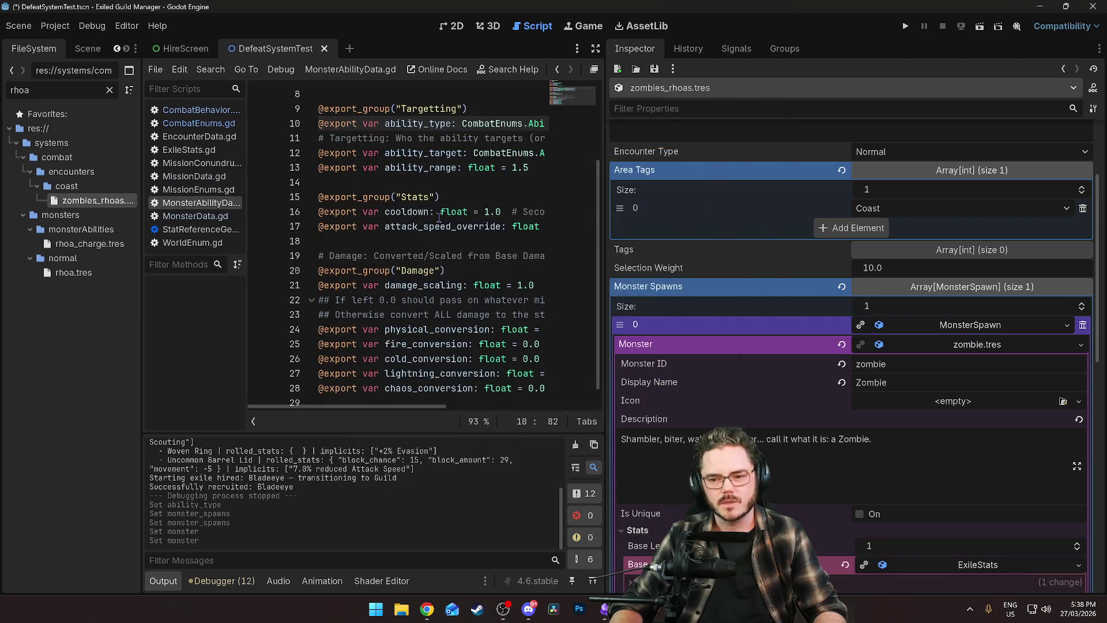
{"action": "scroll", "coordinate": [863, 283], "scroll_direction": "down", "scroll_amount": 3}
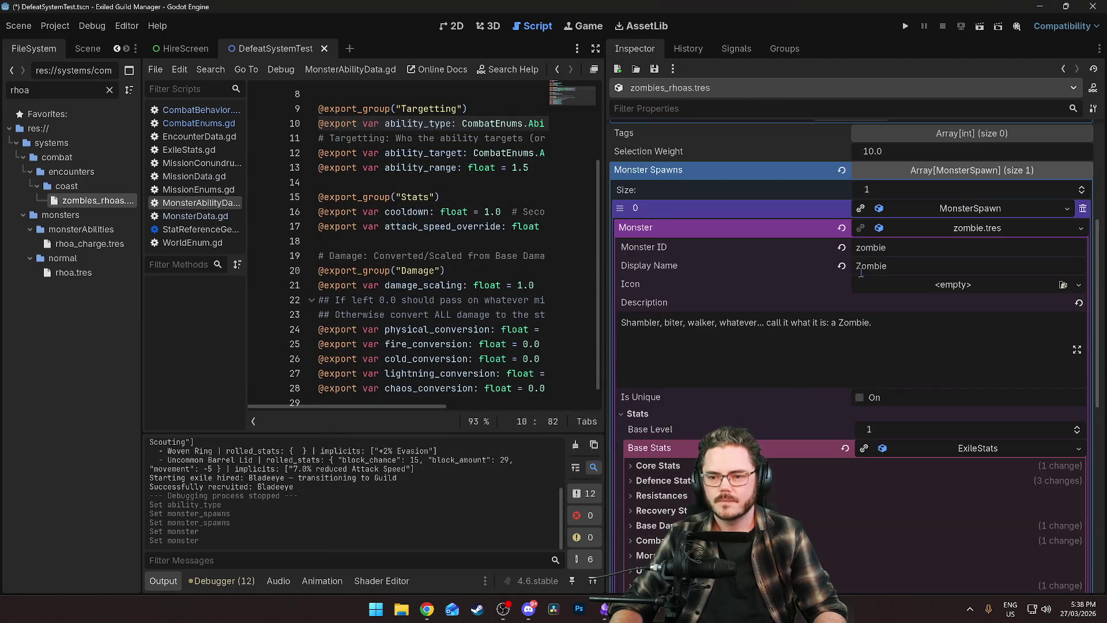
{"action": "left_click", "coordinate": [995, 231]}
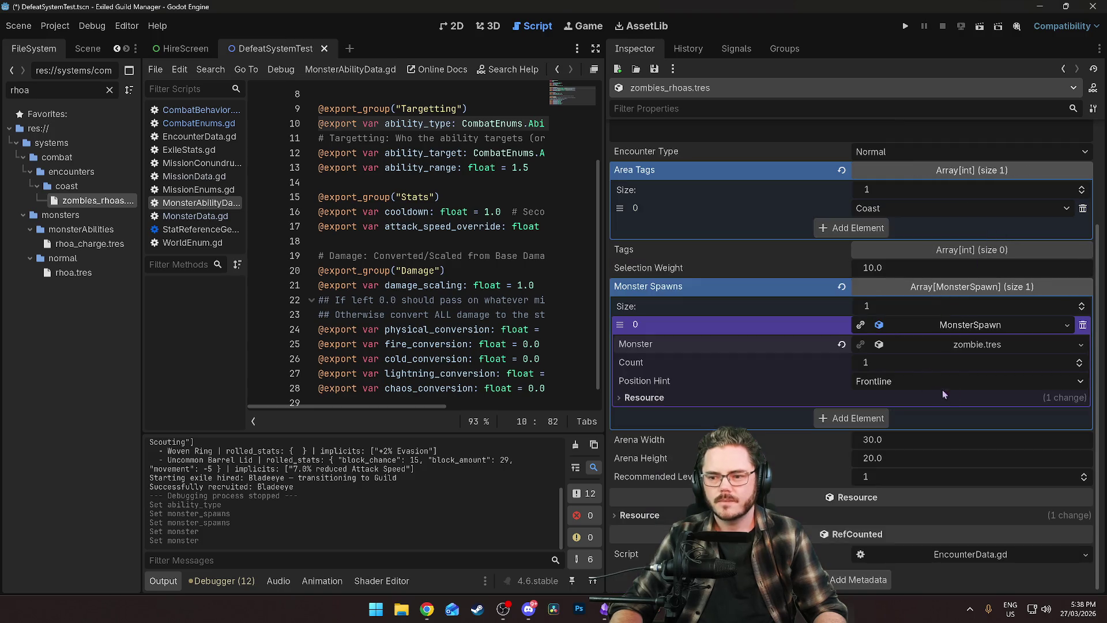
Set the first spawn's Count to 4 and Position Hint to Spread
{"action": "left_click", "coordinate": [899, 368]}
{"action": "scroll", "coordinate": [802, 383], "scroll_direction": "up", "scroll_amount": 2}
{"action": "scroll", "coordinate": [804, 383], "scroll_direction": "down", "scroll_amount": 2}
{"action": "scroll", "coordinate": [803, 382], "scroll_direction": "up", "scroll_amount": 2}
{"action": "scroll", "coordinate": [808, 384], "scroll_direction": "down", "scroll_amount": 2}
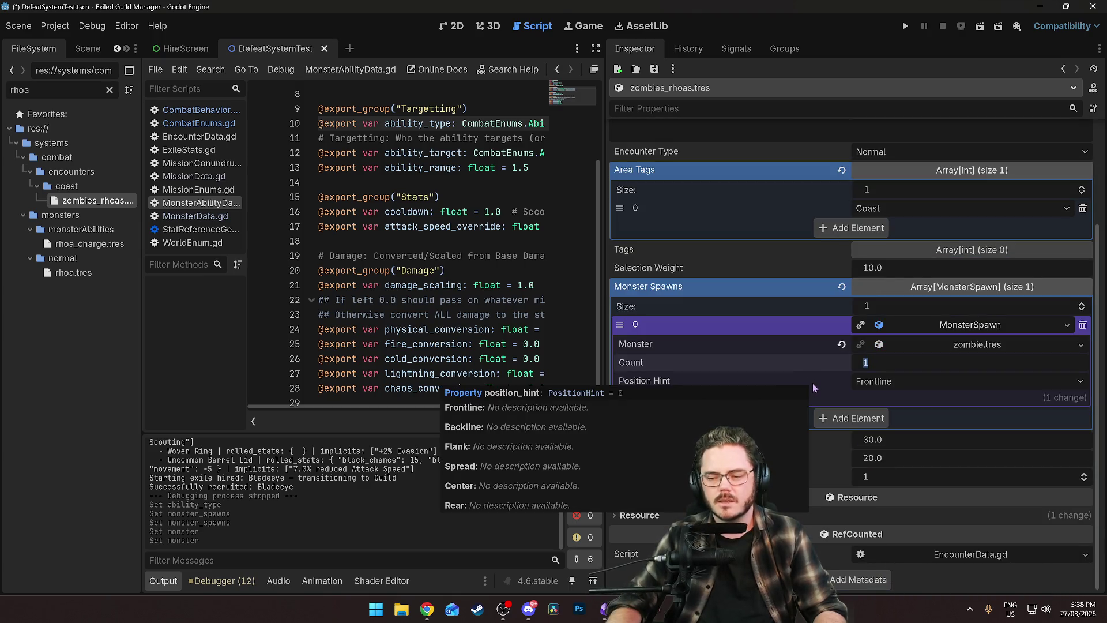
{"action": "type", "text": "4"}
{"action": "left_click", "coordinate": [902, 380]}
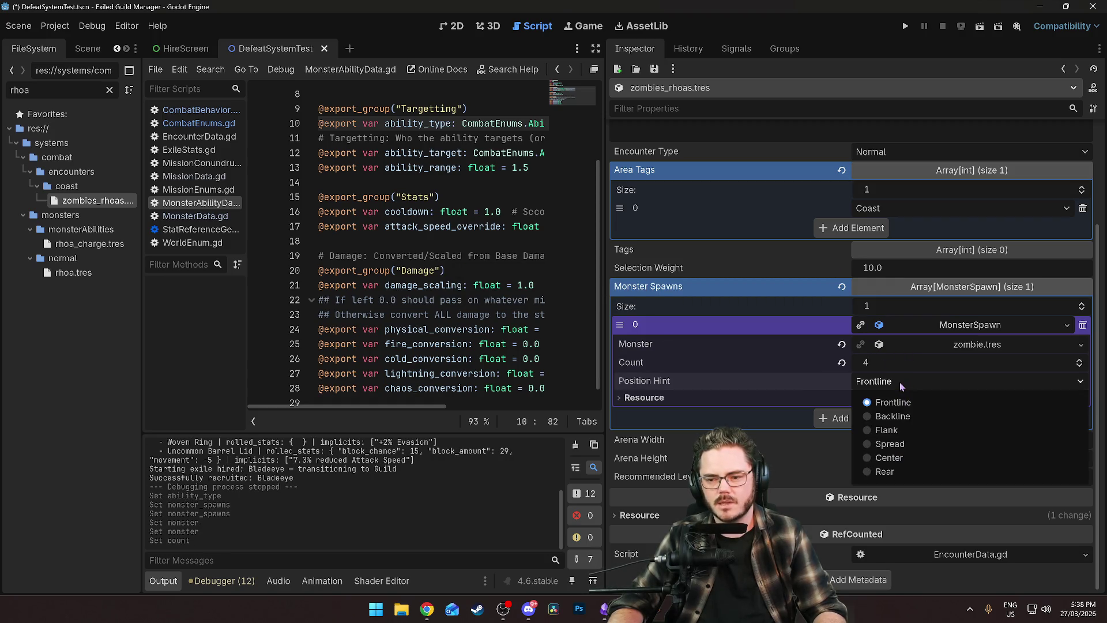
{"action": "left_click", "coordinate": [903, 443]}
Add a second MonsterSpawn entry using rhoa.tres as its Monster
{"action": "left_click", "coordinate": [852, 418]}
{"action": "left_click", "coordinate": [1066, 417]}
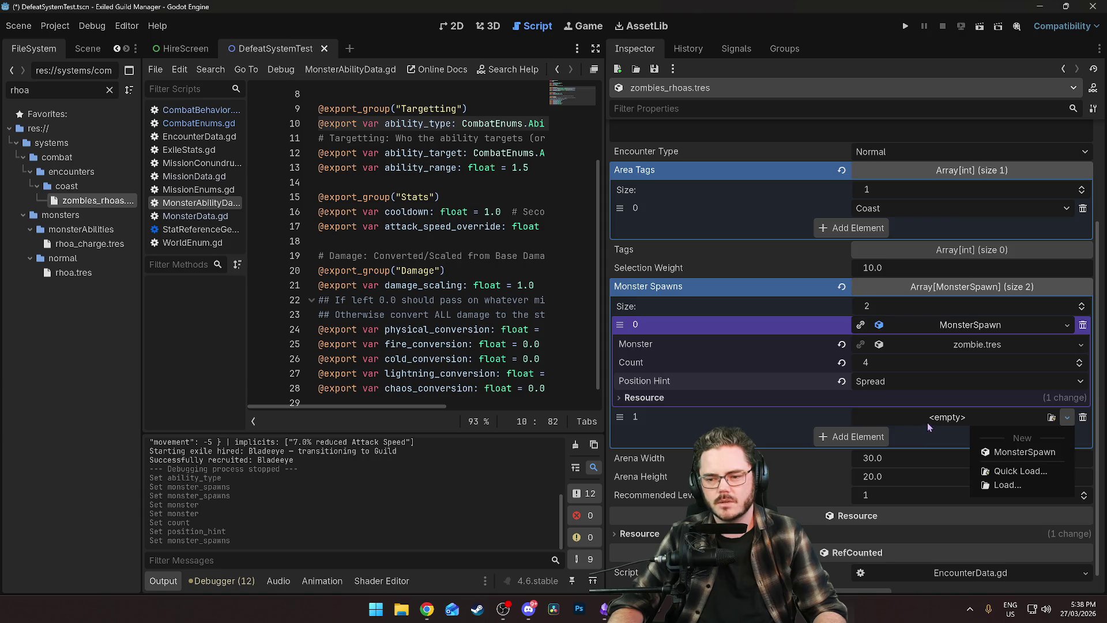
{"action": "left_click", "coordinate": [1009, 453]}
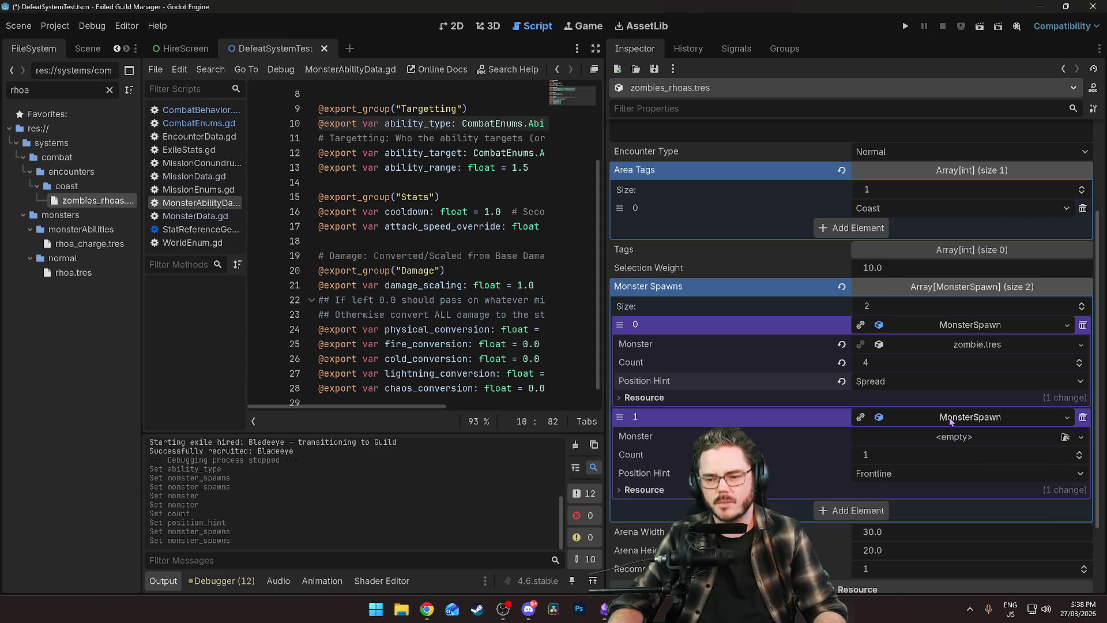
{"action": "left_click", "coordinate": [934, 437]}
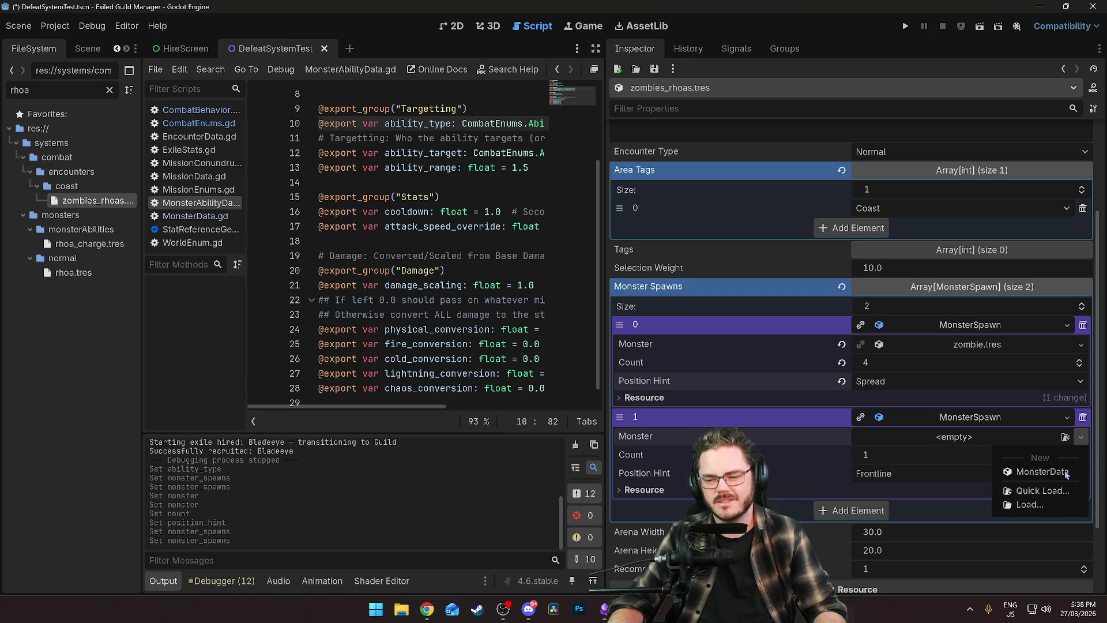
{"action": "left_click", "coordinate": [1066, 491]}
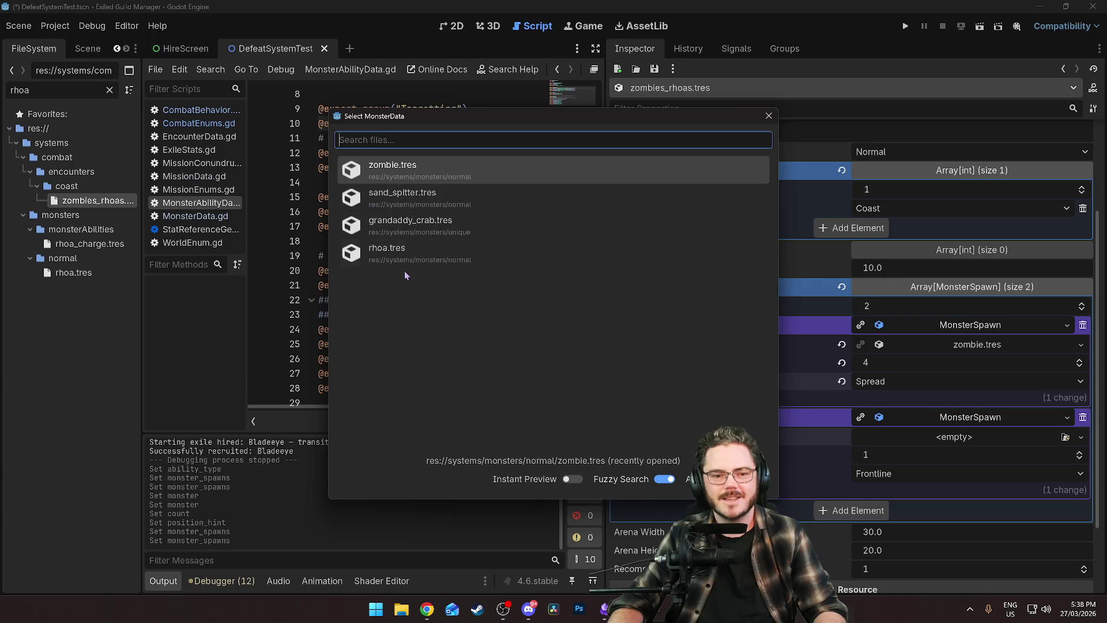
{"action": "left_click", "coordinate": [404, 253]}
Give the rhoa spawn Count 3 and Backline position, collapse both entries, and save
{"action": "left_click", "coordinate": [940, 460]}
{"action": "type", "text": "3"}
{"action": "left_click", "coordinate": [936, 470]}
{"action": "left_click", "coordinate": [923, 509]}
{"action": "scroll", "coordinate": [923, 508], "scroll_direction": "down", "scroll_amount": 2}
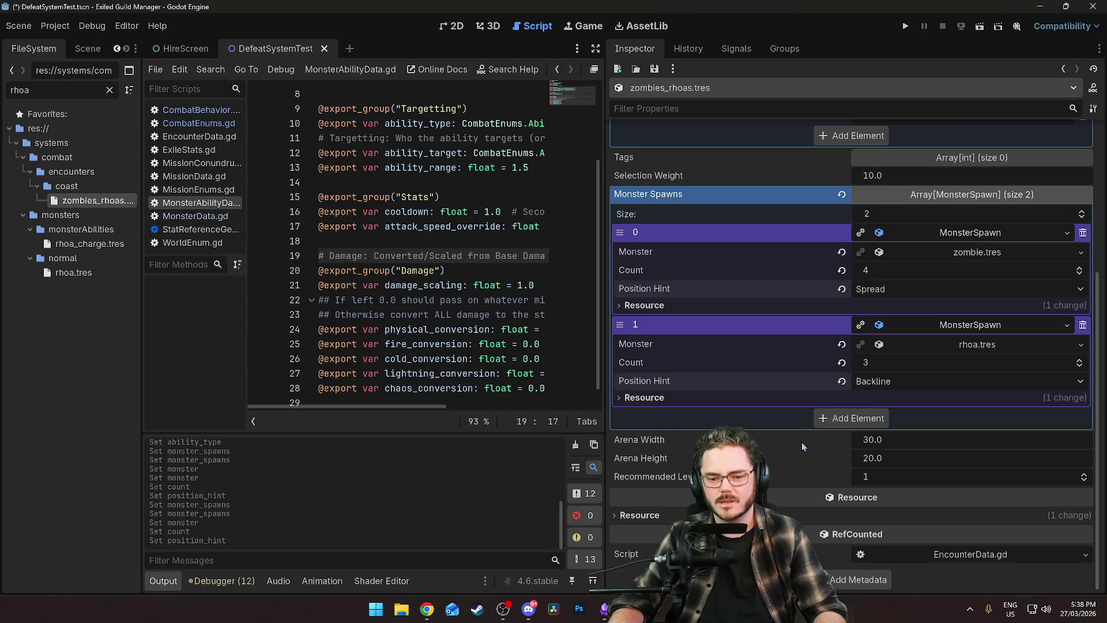
{"action": "left_click", "coordinate": [1007, 326]}
{"action": "left_click", "coordinate": [951, 322]}
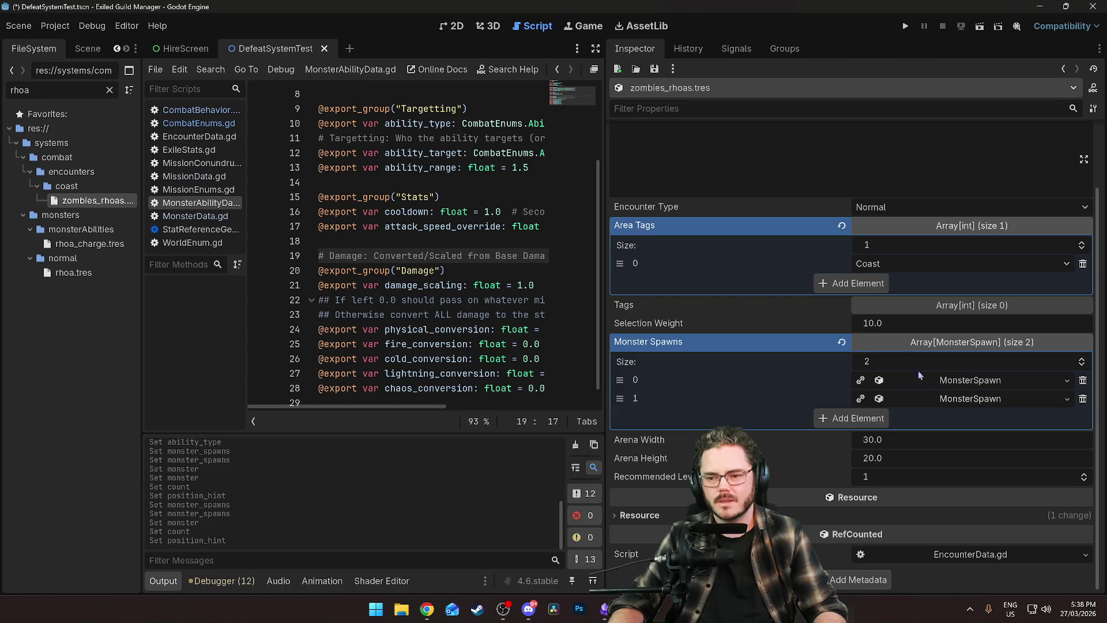
{"action": "key", "text": "ctrl+s"}
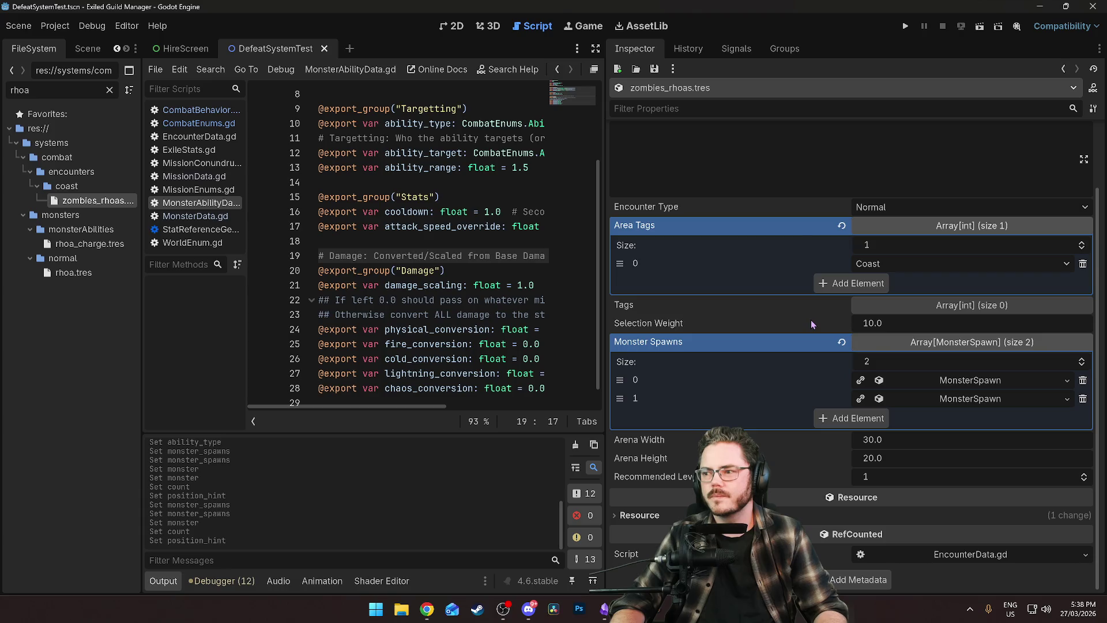
Empty the 'rhoa' FileSystem filter so the full project tree shows again
{"action": "mouse_move", "coordinate": [811, 320]}
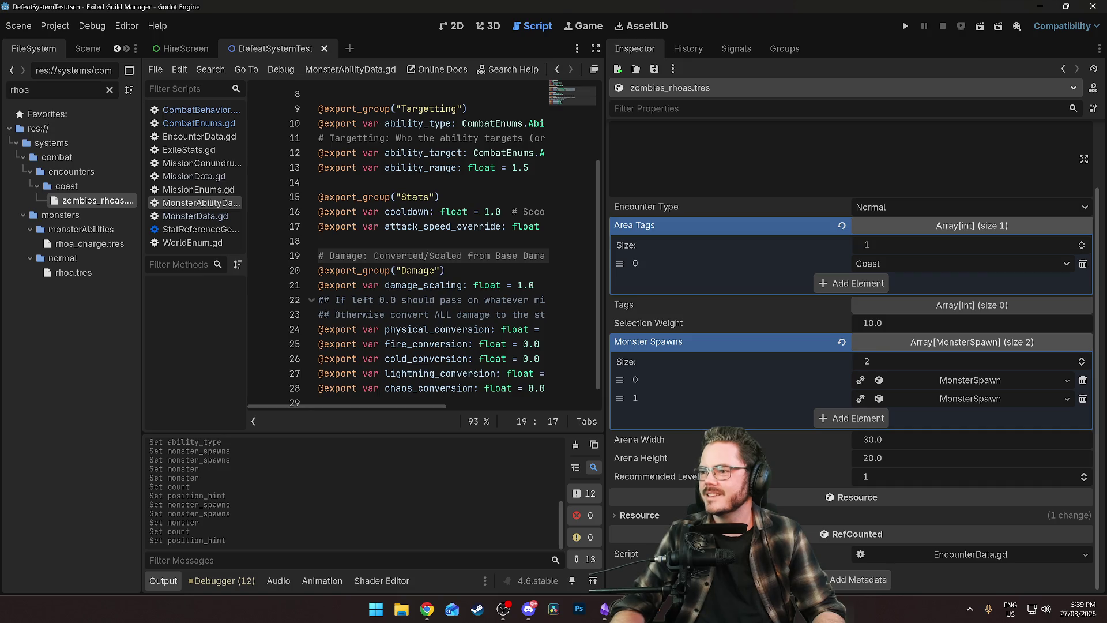
{"action": "key", "text": "alt+Tab"}
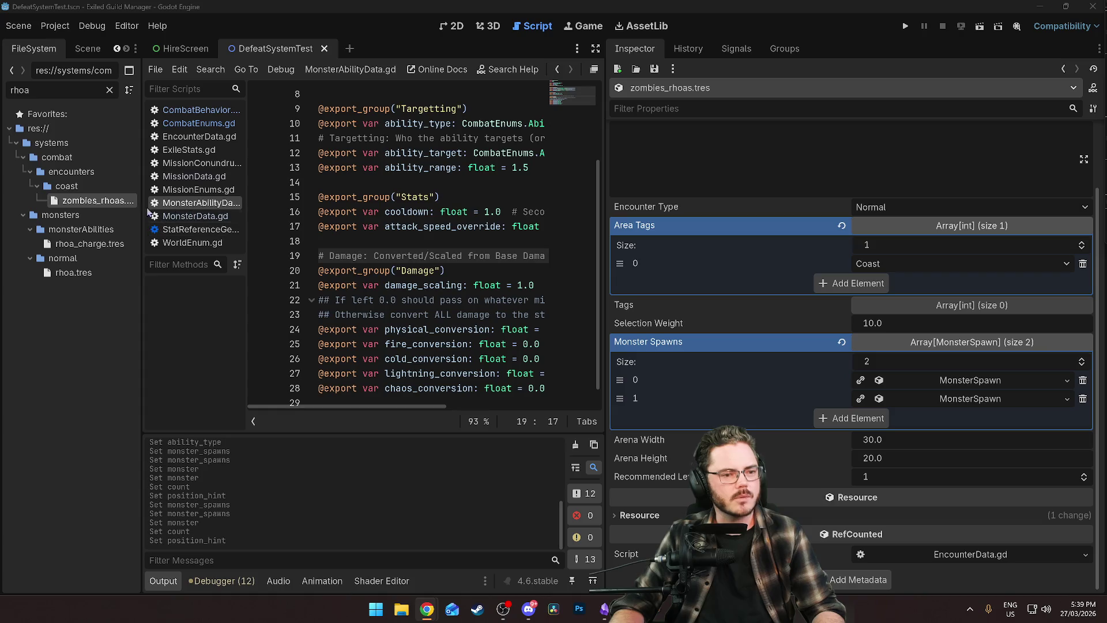
{"action": "left_click", "coordinate": [109, 92]}
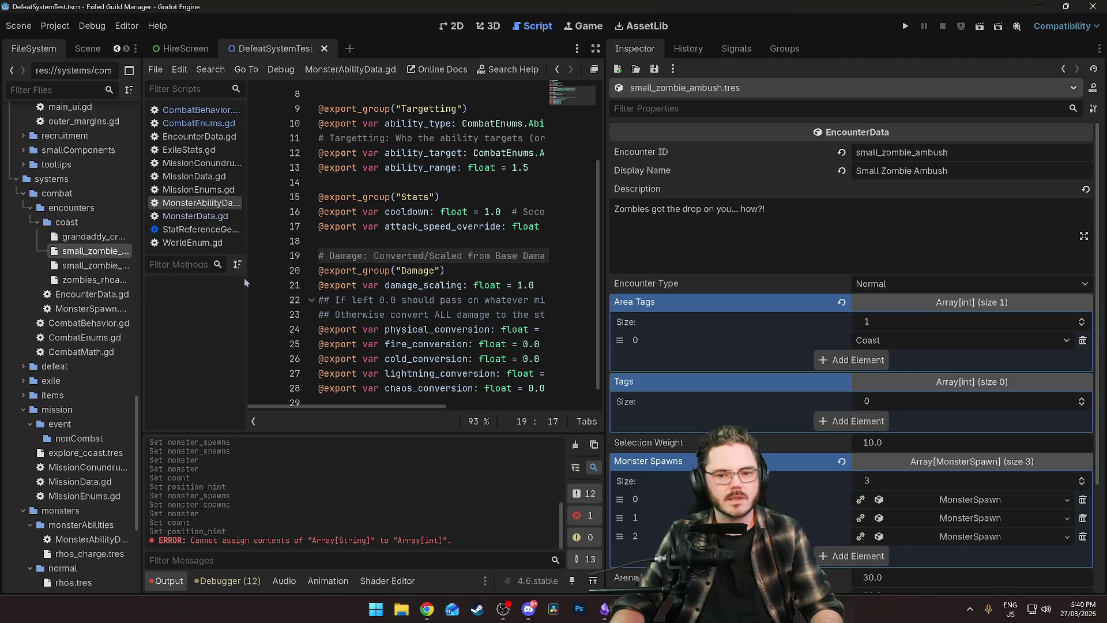
Add an Ambush entry to small_zombie_ambush.tres's Tags and save it
{"action": "scroll", "coordinate": [776, 340], "scroll_direction": "down", "scroll_amount": 5}
{"action": "scroll", "coordinate": [776, 340], "scroll_direction": "up", "scroll_amount": 5}
{"action": "scroll", "coordinate": [777, 344], "scroll_direction": "down", "scroll_amount": 3}
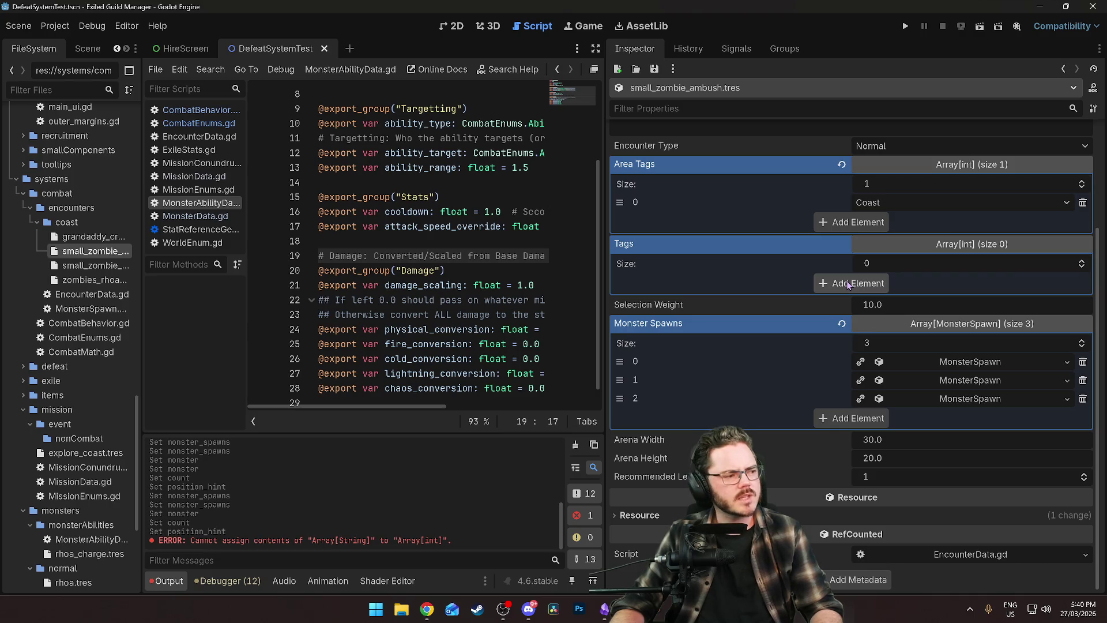
{"action": "left_click", "coordinate": [848, 284]}
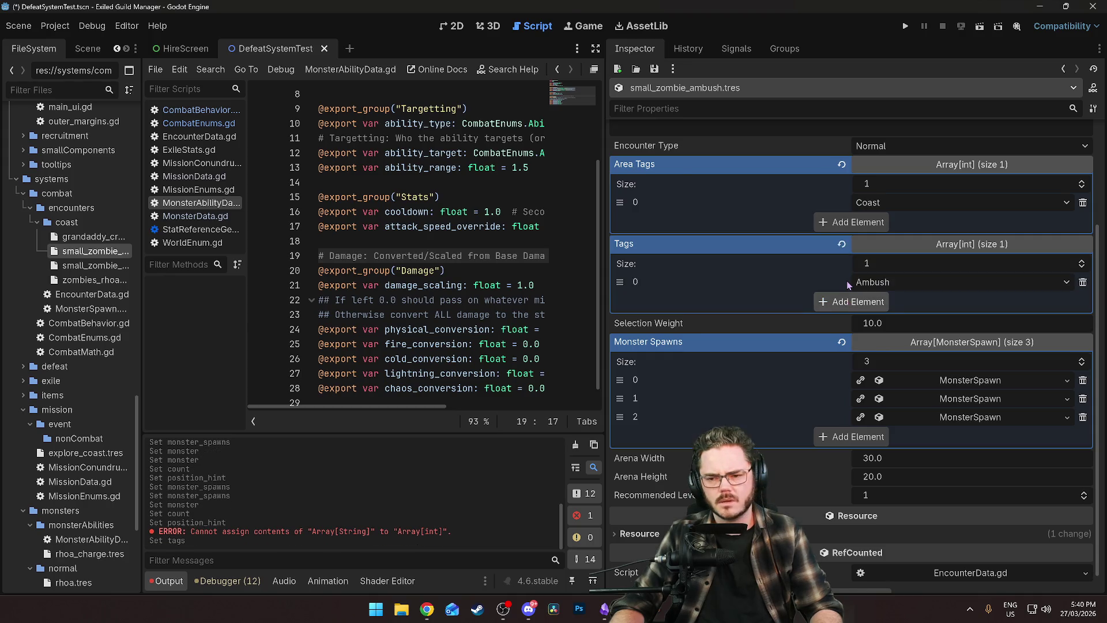
{"action": "left_click", "coordinate": [907, 288]}
{"action": "left_click", "coordinate": [907, 288]}
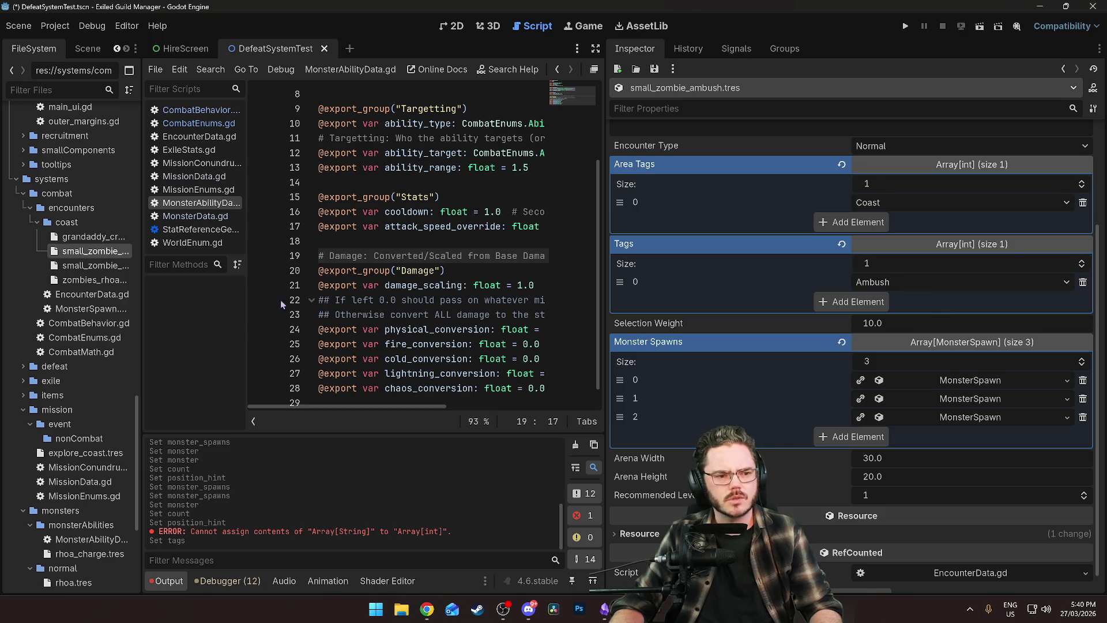
{"action": "key", "text": "ctrl+s"}
{"action": "left_click", "coordinate": [426, 610]}
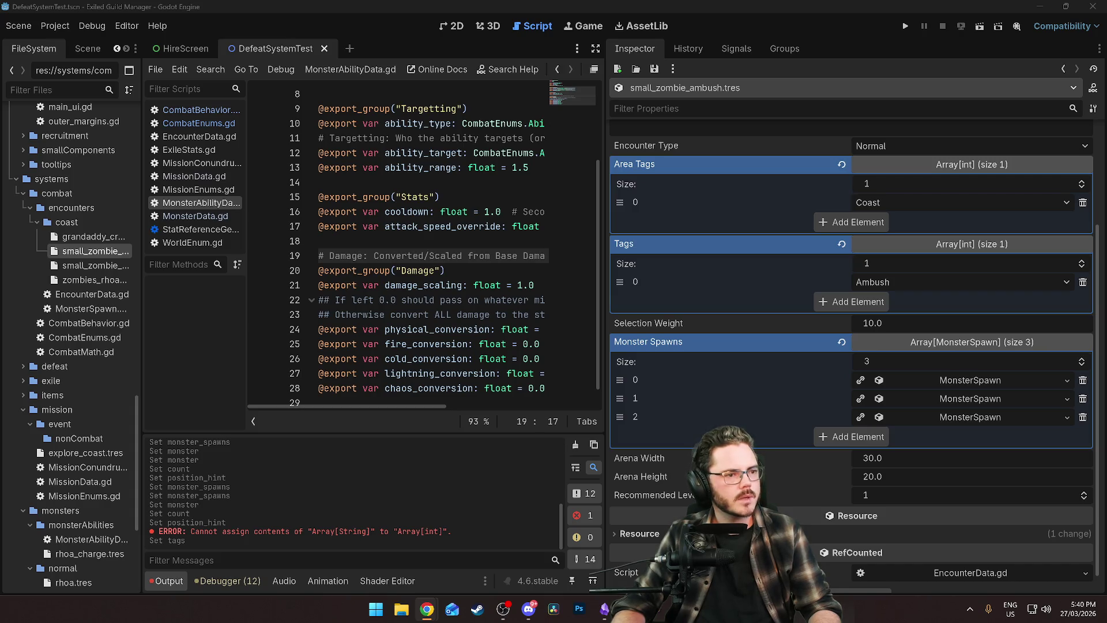
{"action": "scroll", "coordinate": [82, 217], "scroll_direction": "down", "scroll_amount": 10}
Create a new folder named 'missionTest' inside the testScenes folder
{"action": "scroll", "coordinate": [69, 259], "scroll_direction": "up", "scroll_amount": 10}
{"action": "left_click", "coordinate": [60, 324]}
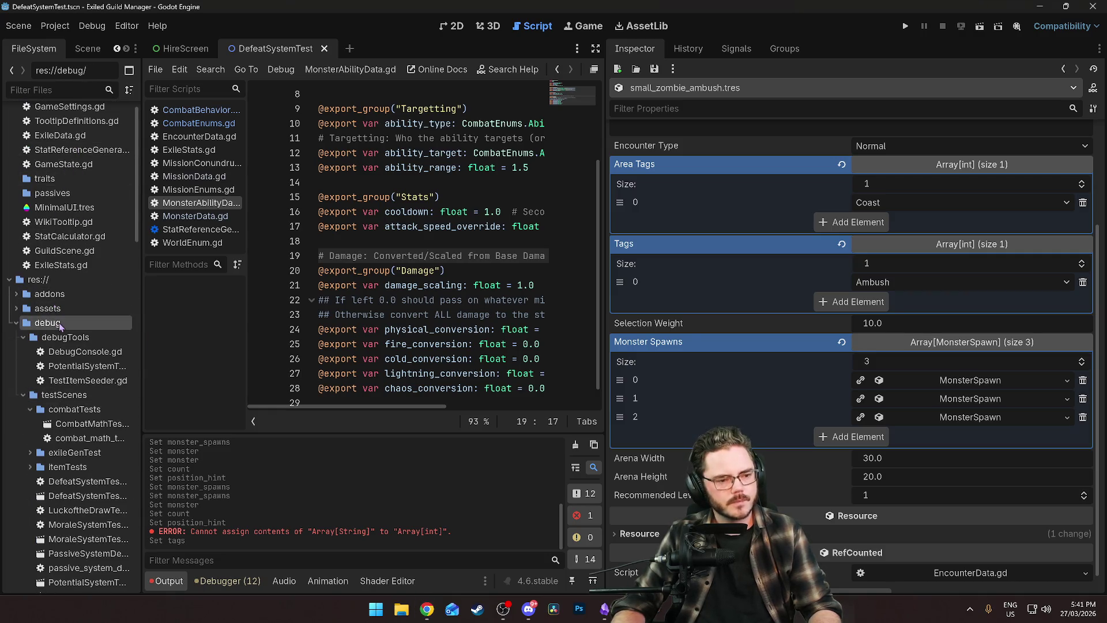
{"action": "double_click", "coordinate": [60, 324]}
{"action": "double_click", "coordinate": [60, 325]}
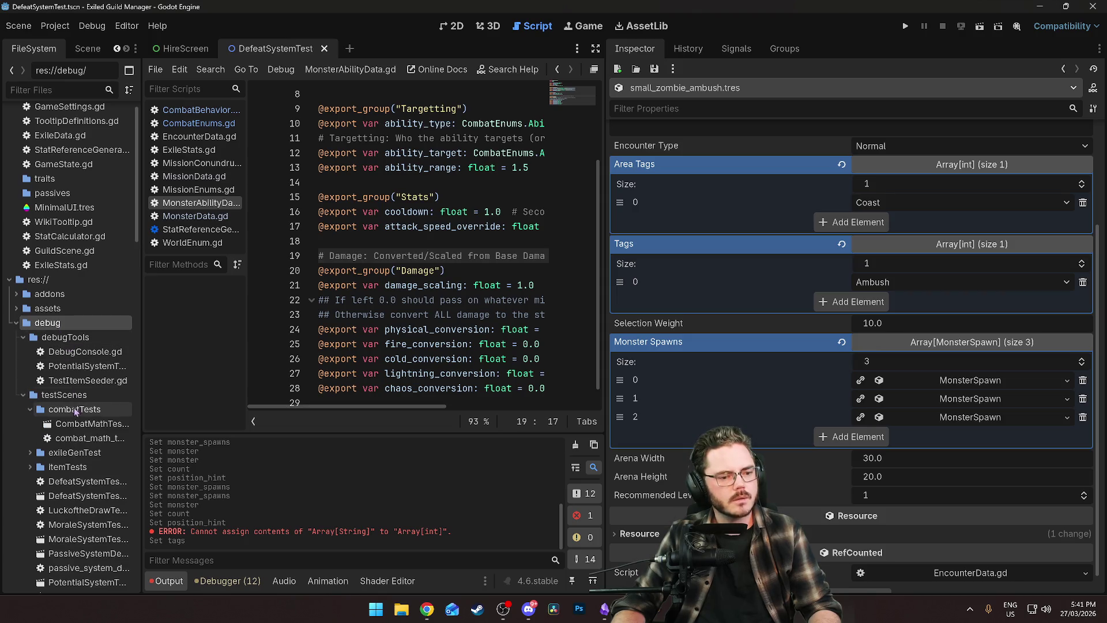
{"action": "scroll", "coordinate": [58, 407], "scroll_direction": "down", "scroll_amount": 4}
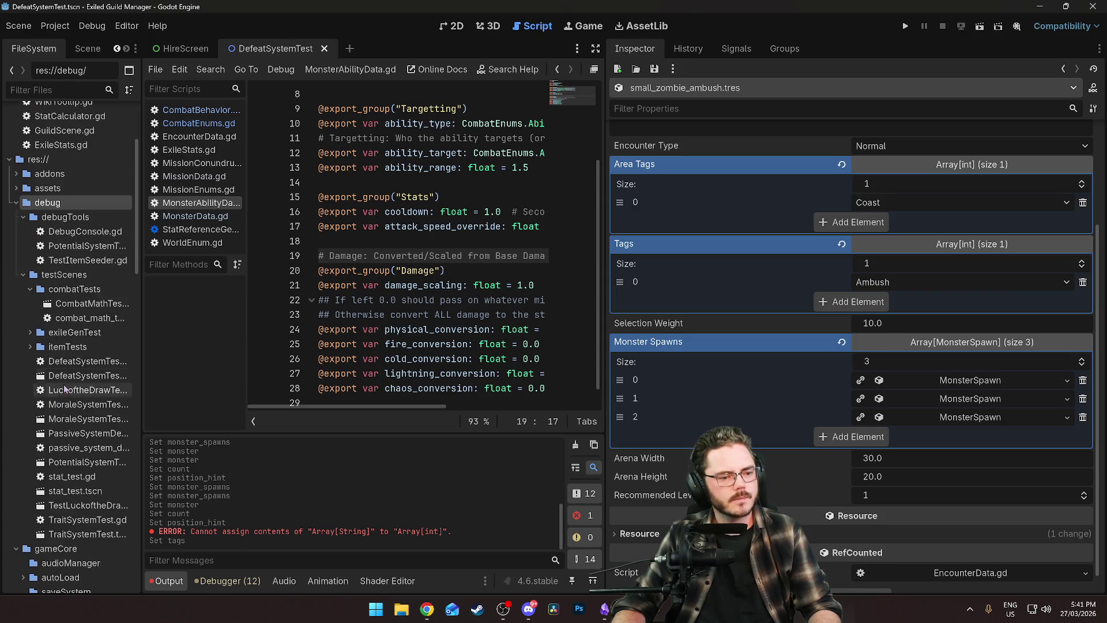
{"action": "right_click", "coordinate": [72, 276]}
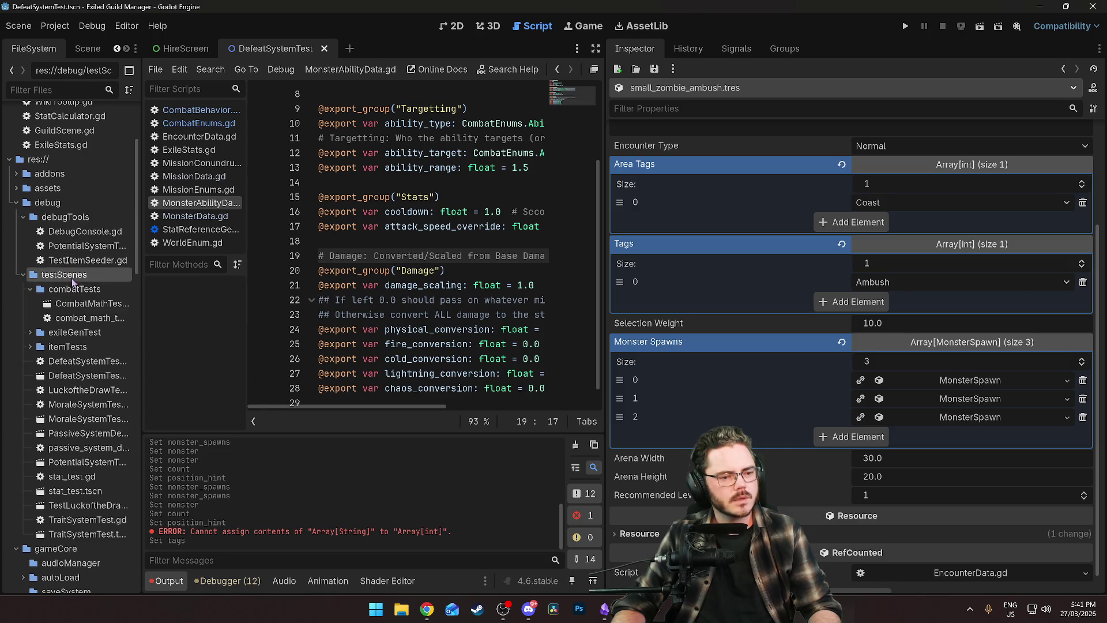
{"action": "mouse_move", "coordinate": [106, 290]}
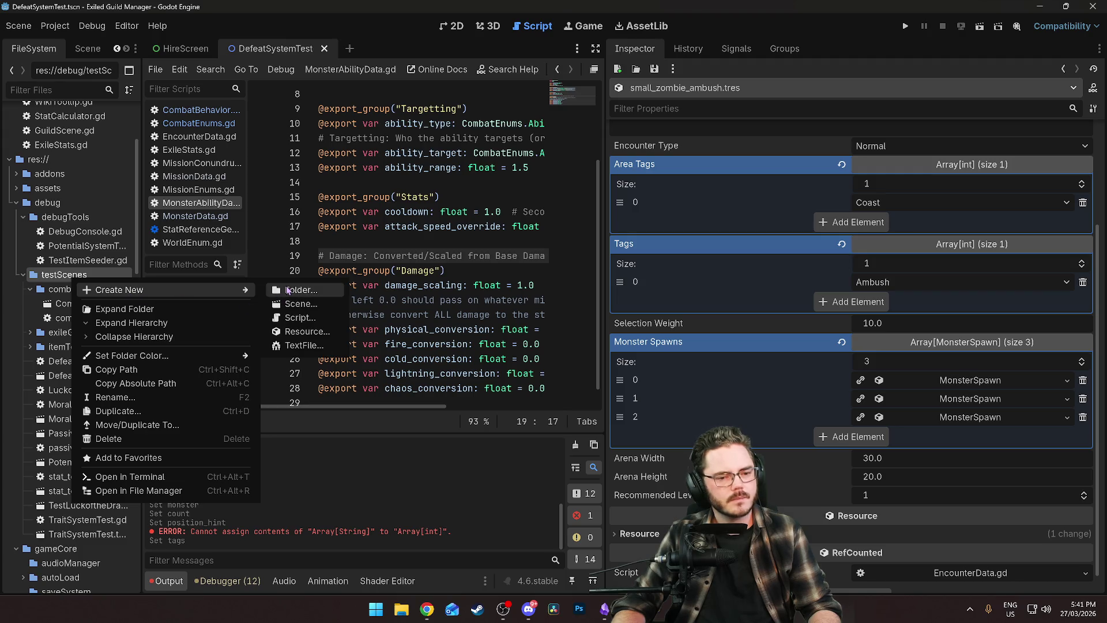
{"action": "left_click", "coordinate": [287, 289]}
{"action": "type", "text": "missionTest"}
{"action": "key", "text": "Return"}
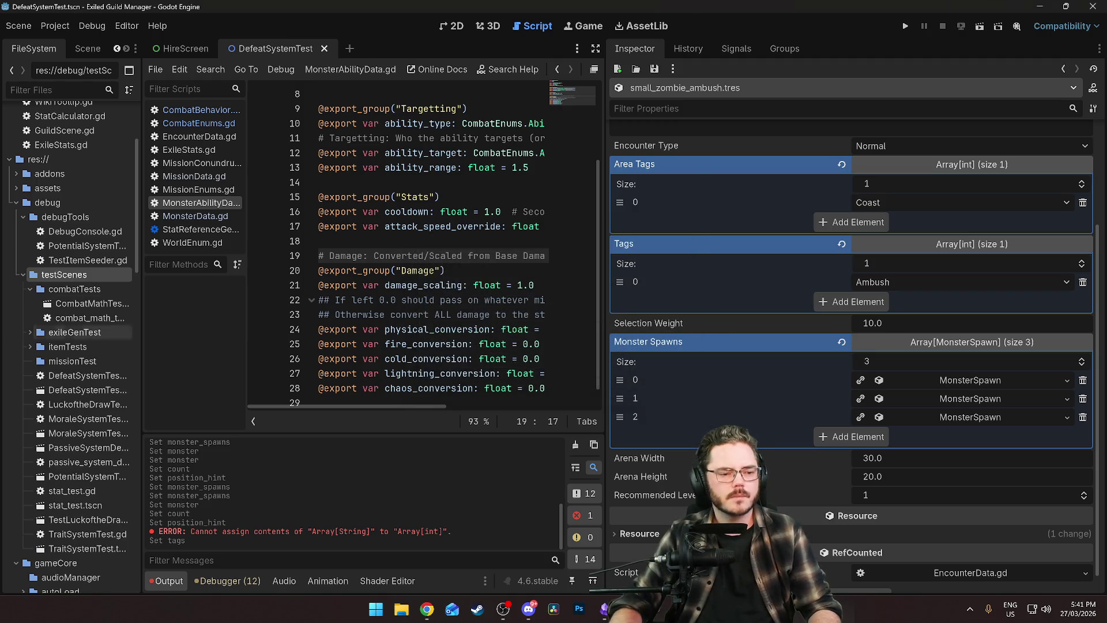
Add a MissionEncounterTest.gd script to missionTest and widen the script editor
{"action": "right_click", "coordinate": [72, 361]}
{"action": "mouse_move", "coordinate": [127, 379]}
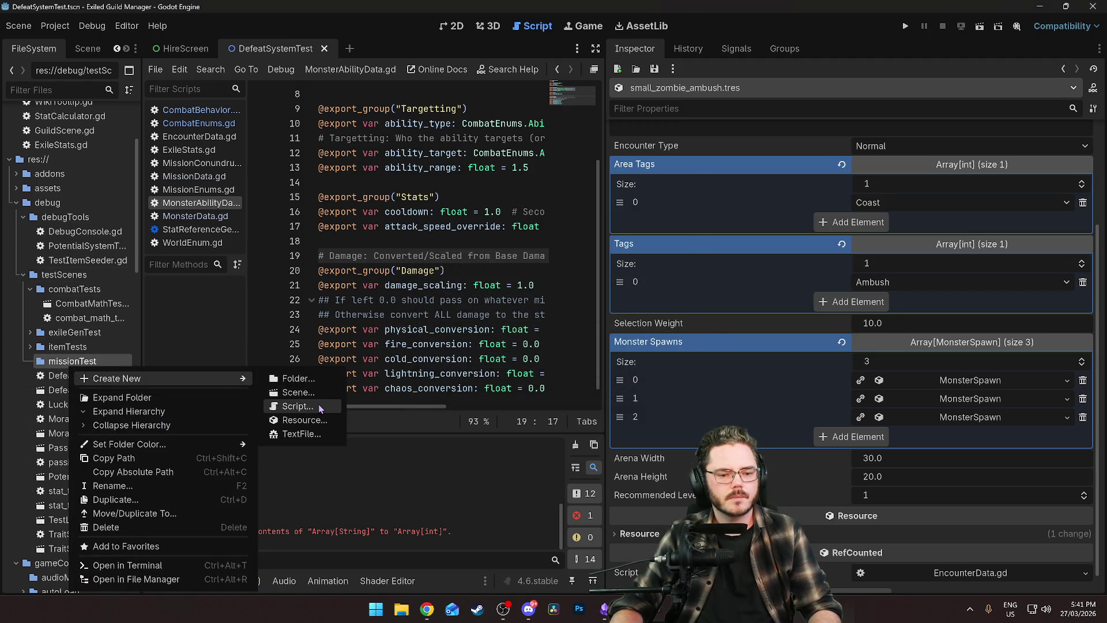
{"action": "left_click", "coordinate": [298, 406]}
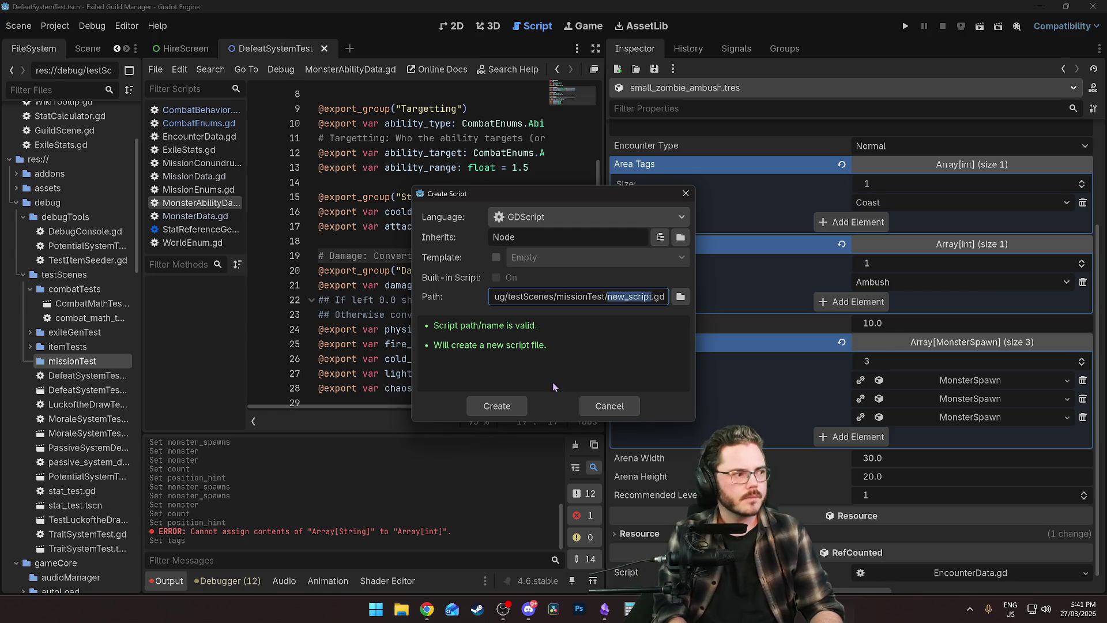
{"action": "type", "text": "MissionEncounterTest"}
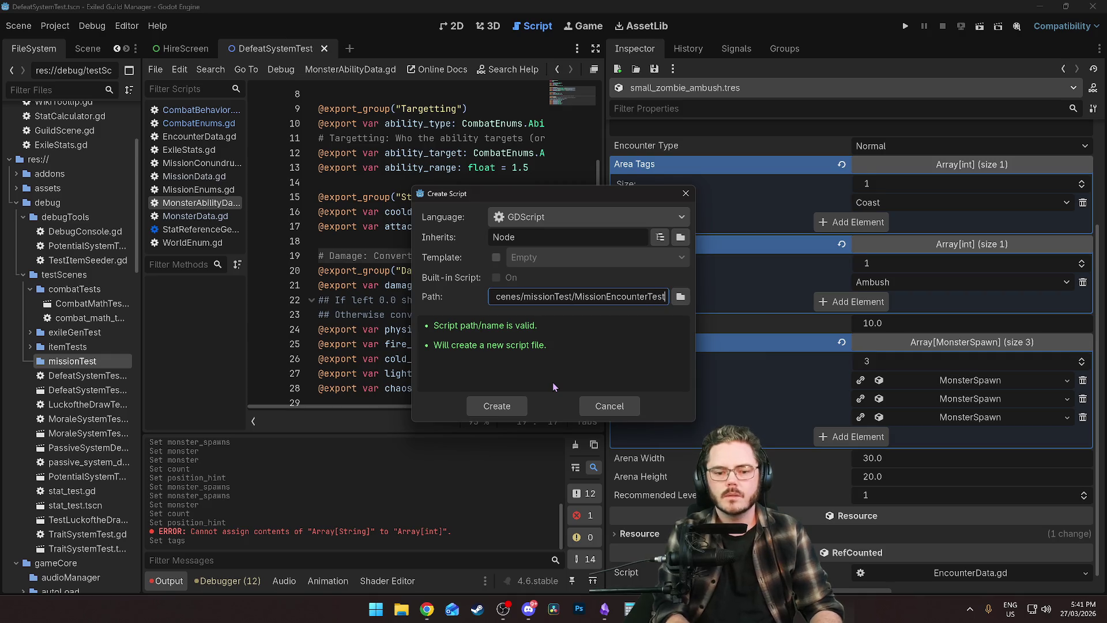
{"action": "key", "text": "Return"}
{"action": "left_click_drag", "start_coordinate": [607, 270], "coordinate": [982, 298]}
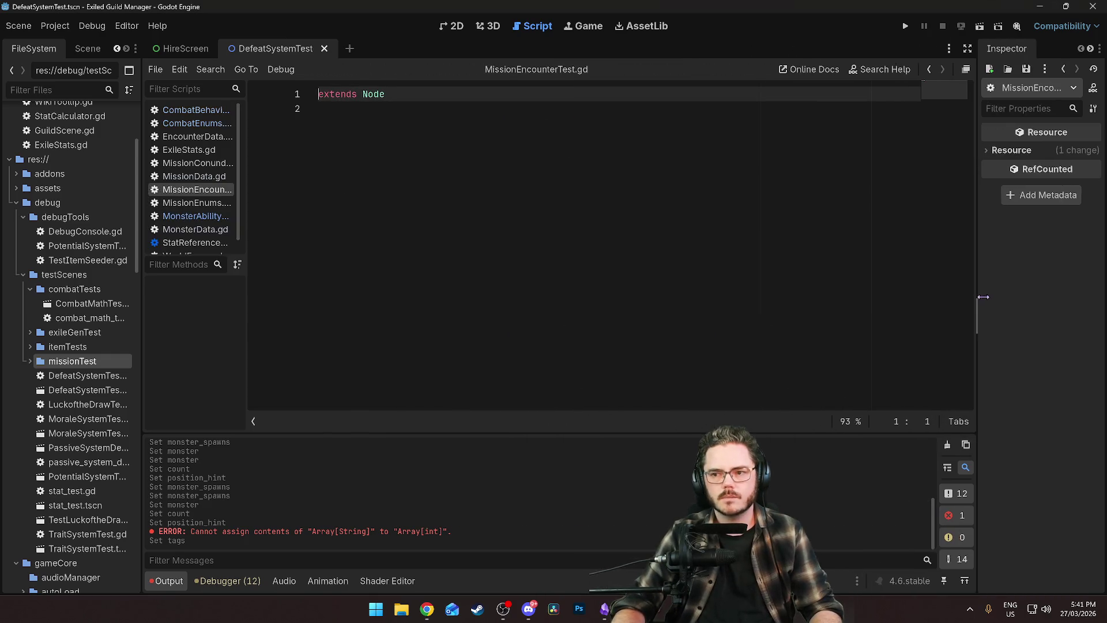
Replace MissionEncounterTest.gd's contents with the pasted mission–encounter test code and save it
{"action": "left_click", "coordinate": [465, 208]}
{"action": "key", "text": "ctrl+a"}
{"action": "key", "text": "ctrl+v"}
{"action": "left_click", "coordinate": [441, 163]}
{"action": "scroll", "coordinate": [441, 163], "scroll_direction": "up", "scroll_amount": 10}
{"action": "left_click", "coordinate": [953, 113]}
{"action": "scroll", "coordinate": [953, 112], "scroll_direction": "up", "scroll_amount": 4}
{"action": "left_click", "coordinate": [507, 123]}
{"action": "key", "text": "ctrl+s"}
{"action": "left_click", "coordinate": [400, 124]}
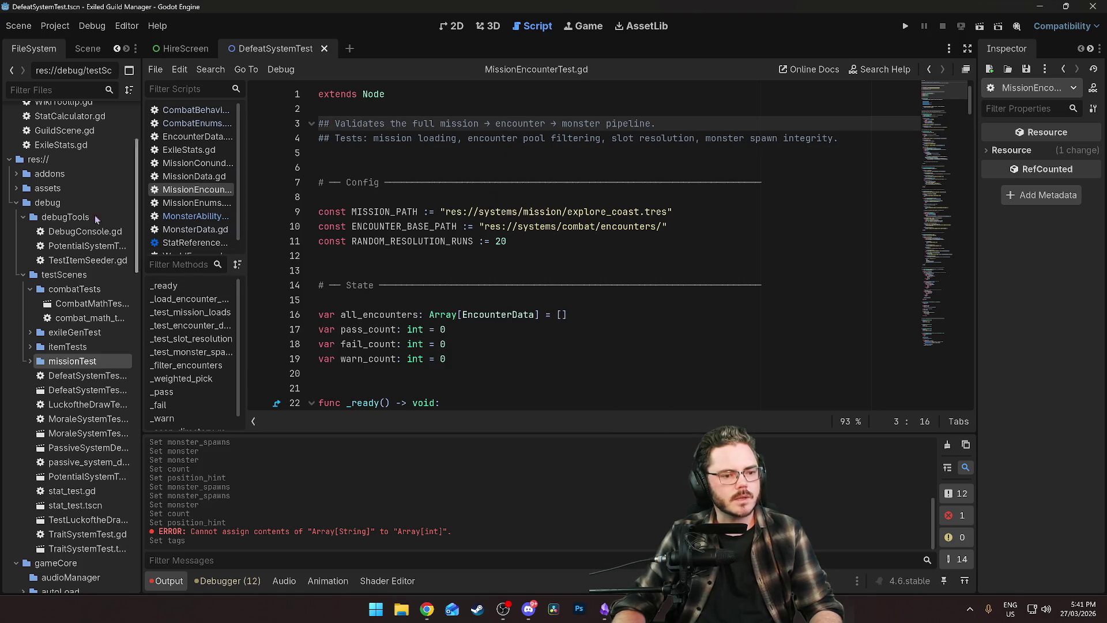
Create a MissionEncounterTest scene in missionTest, attach the script to its root, and save
{"action": "double_click", "coordinate": [72, 364]}
{"action": "right_click", "coordinate": [72, 363]}
{"action": "mouse_move", "coordinate": [173, 375]}
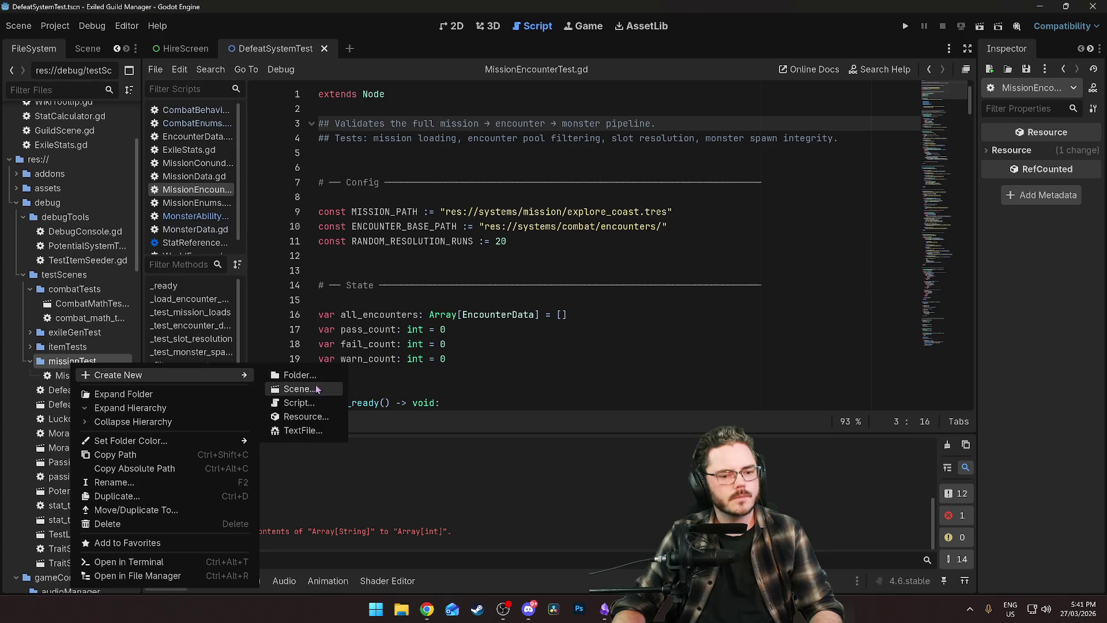
{"action": "left_click", "coordinate": [316, 389]}
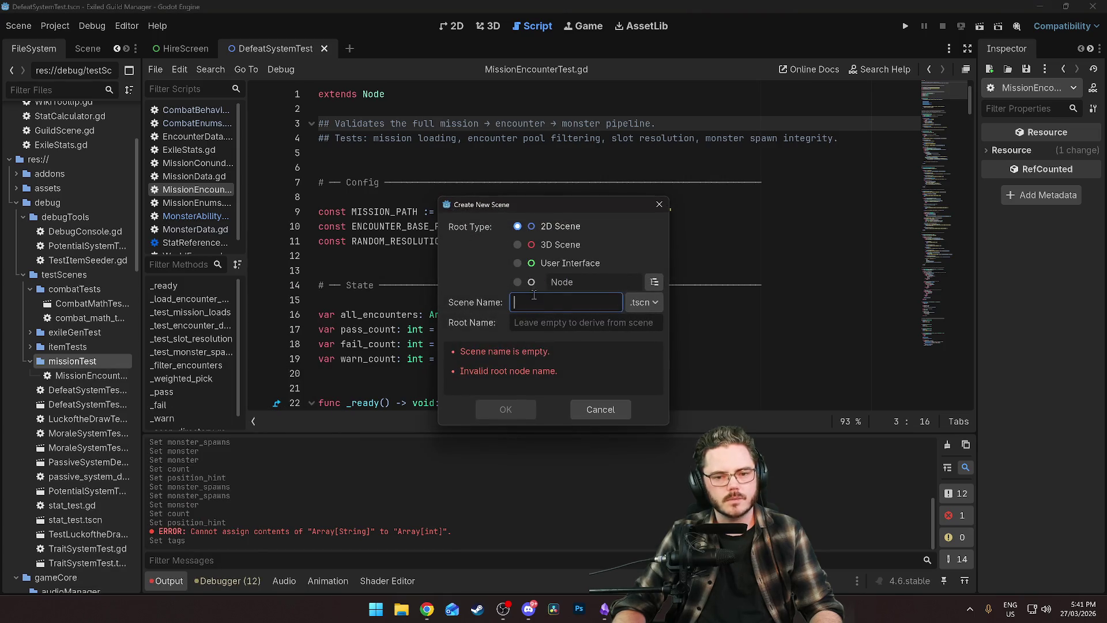
{"action": "type", "text": "MissionEncounterTest"}
{"action": "key", "text": "Return"}
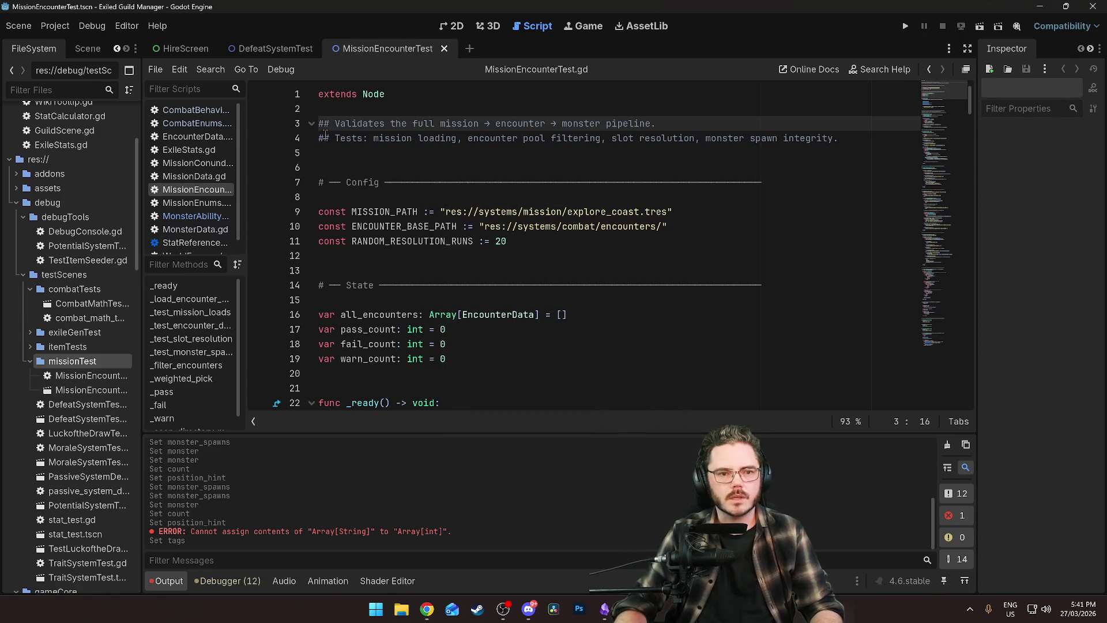
{"action": "left_click", "coordinate": [88, 49]}
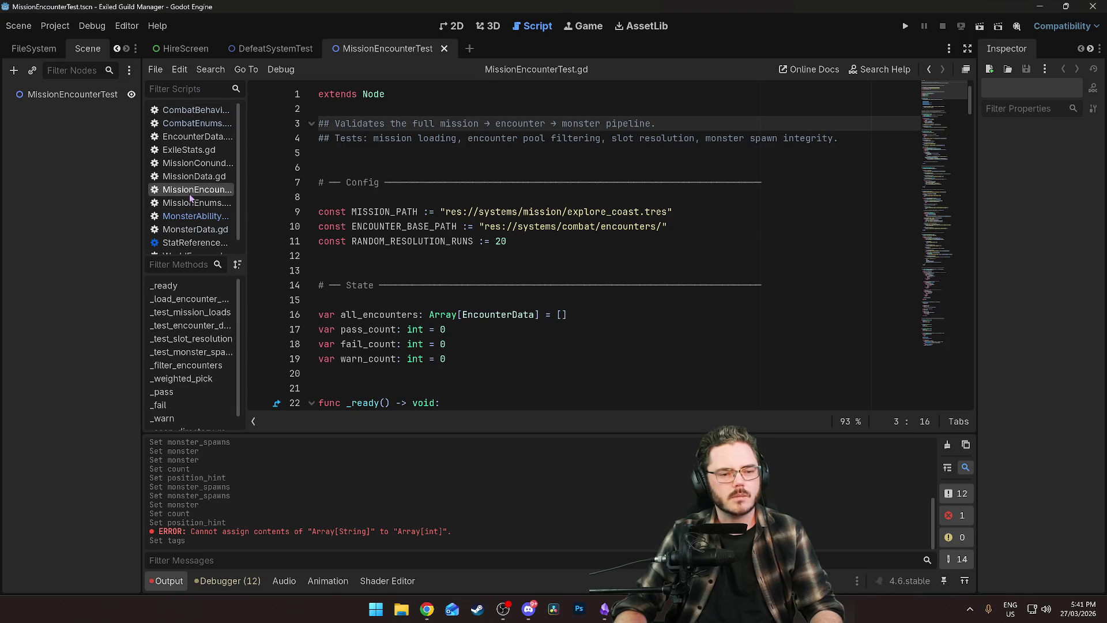
{"action": "left_click_drag", "start_coordinate": [190, 193], "coordinate": [63, 95]}
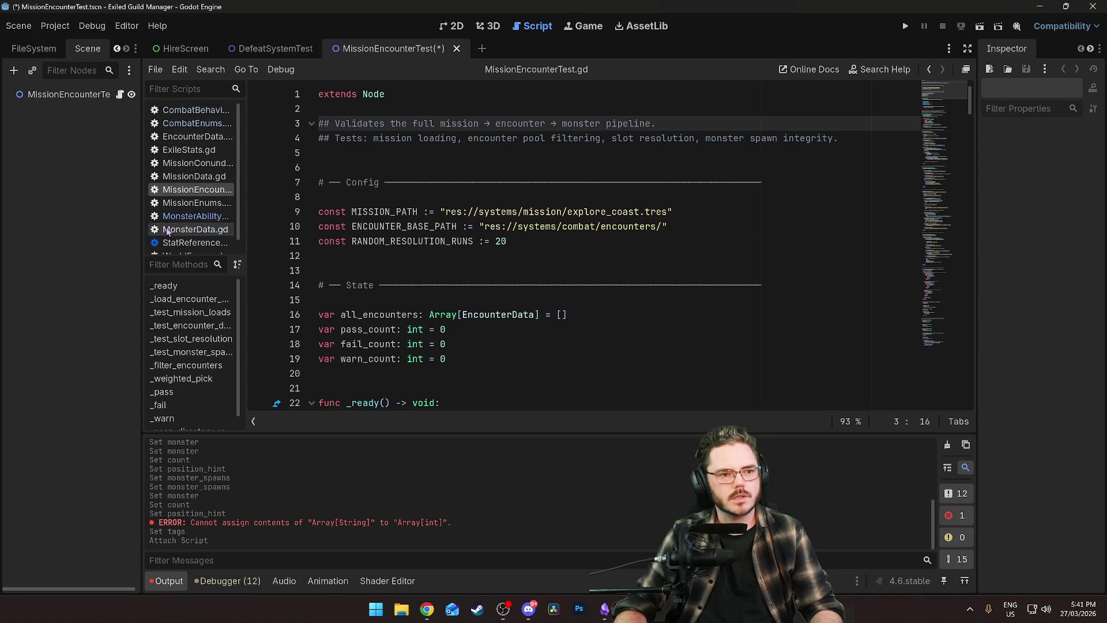
{"action": "key", "text": "ctrl+s"}
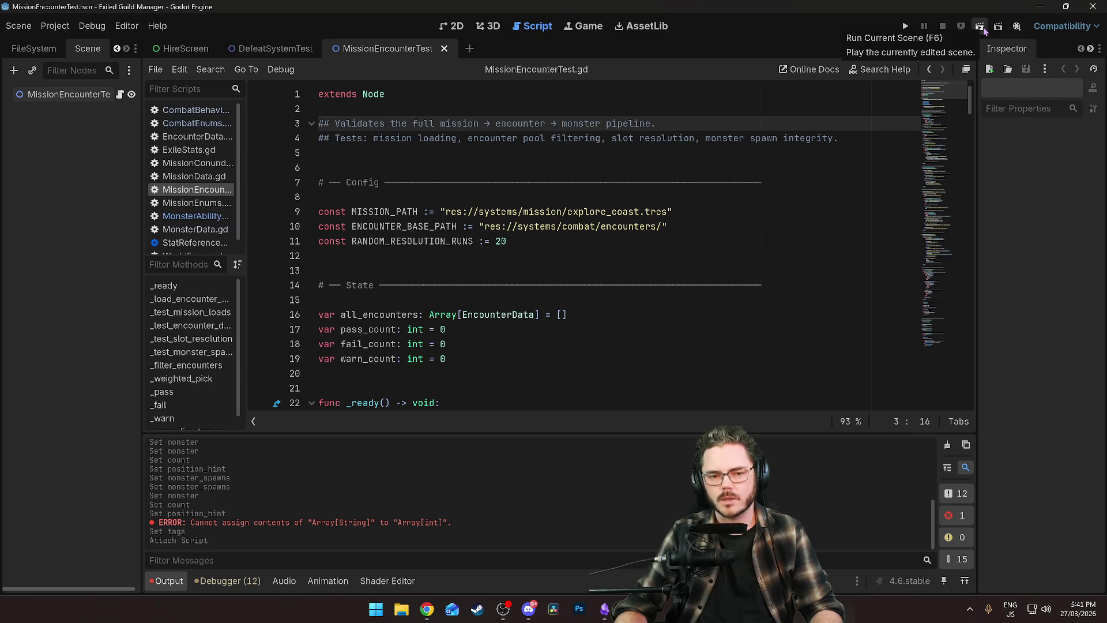
Run MissionEncounterTest.tscn and enlarge the output log showing 18 passed, 0 failed
{"action": "left_click", "coordinate": [983, 27]}
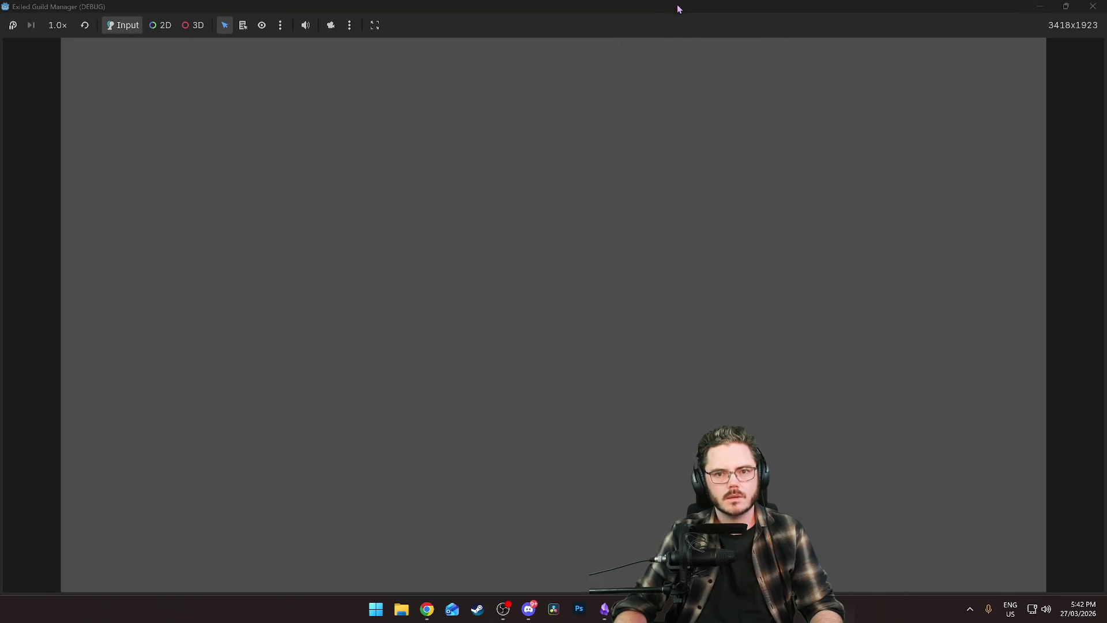
{"action": "mouse_move", "coordinate": [677, 7]}
{"action": "left_mouse_down"}
{"action": "mouse_move", "coordinate": [529, 41]}
{"action": "mouse_move", "coordinate": [548, 39]}
{"action": "left_mouse_up"}
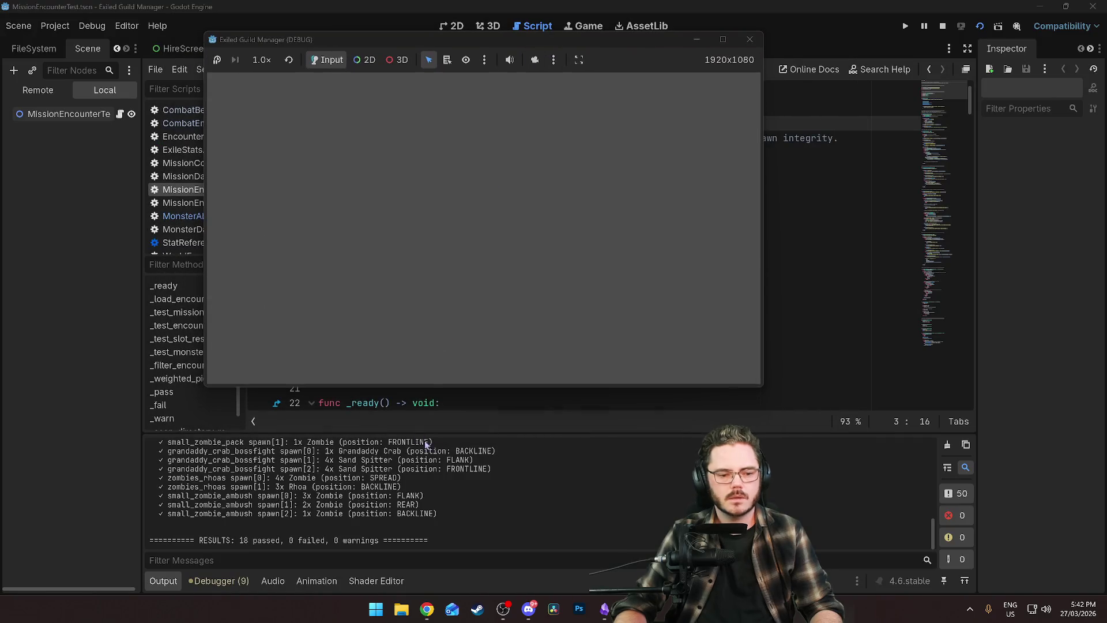
{"action": "left_click", "coordinate": [558, 434]}
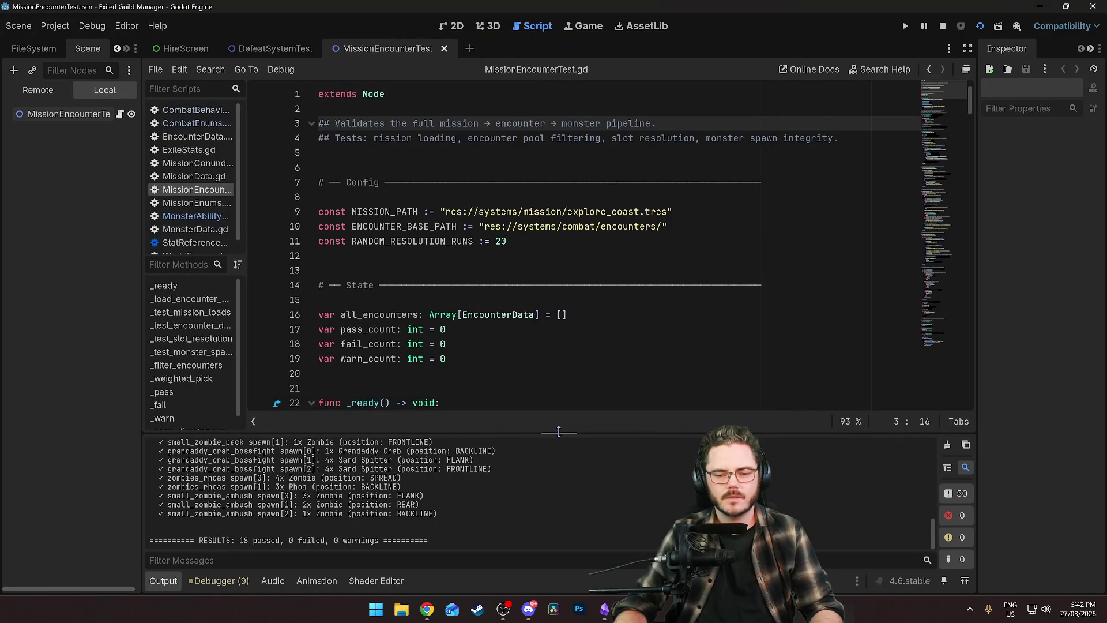
{"action": "left_click_drag", "start_coordinate": [559, 433], "coordinate": [558, 194]}
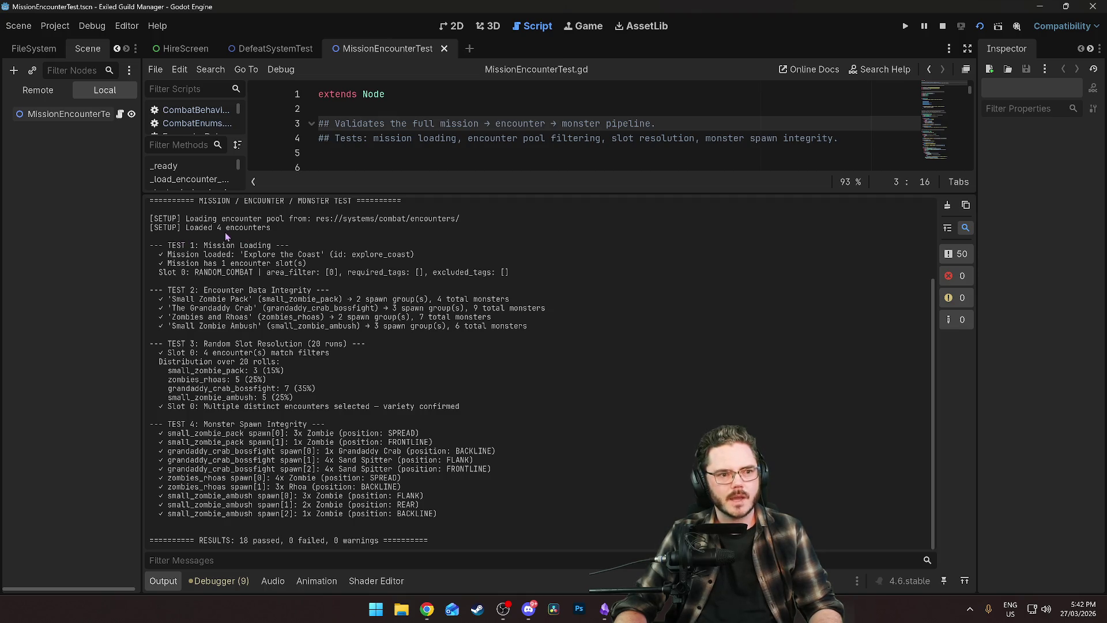
{"action": "left_click", "coordinate": [34, 49]}
{"action": "scroll", "coordinate": [73, 362], "scroll_direction": "down", "scroll_amount": 4}
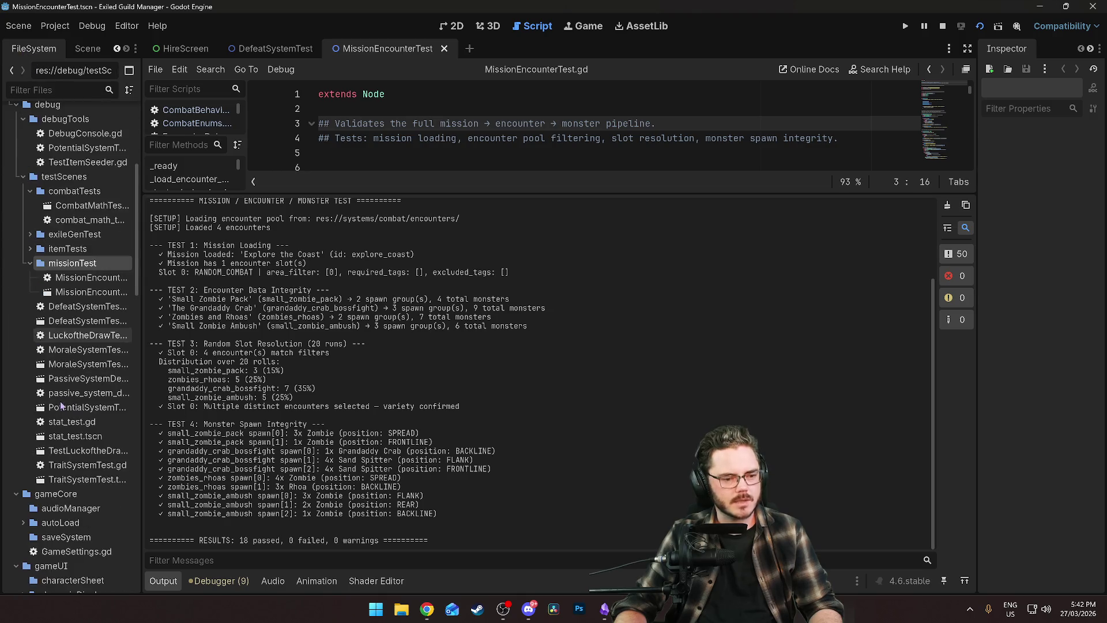
Shrink the output log so the MissionEncounterTest script fills the main view again
{"action": "scroll", "coordinate": [56, 309], "scroll_direction": "down", "scroll_amount": 4}
{"action": "scroll", "coordinate": [104, 414], "scroll_direction": "down", "scroll_amount": 5}
{"action": "scroll", "coordinate": [81, 346], "scroll_direction": "down", "scroll_amount": 5}
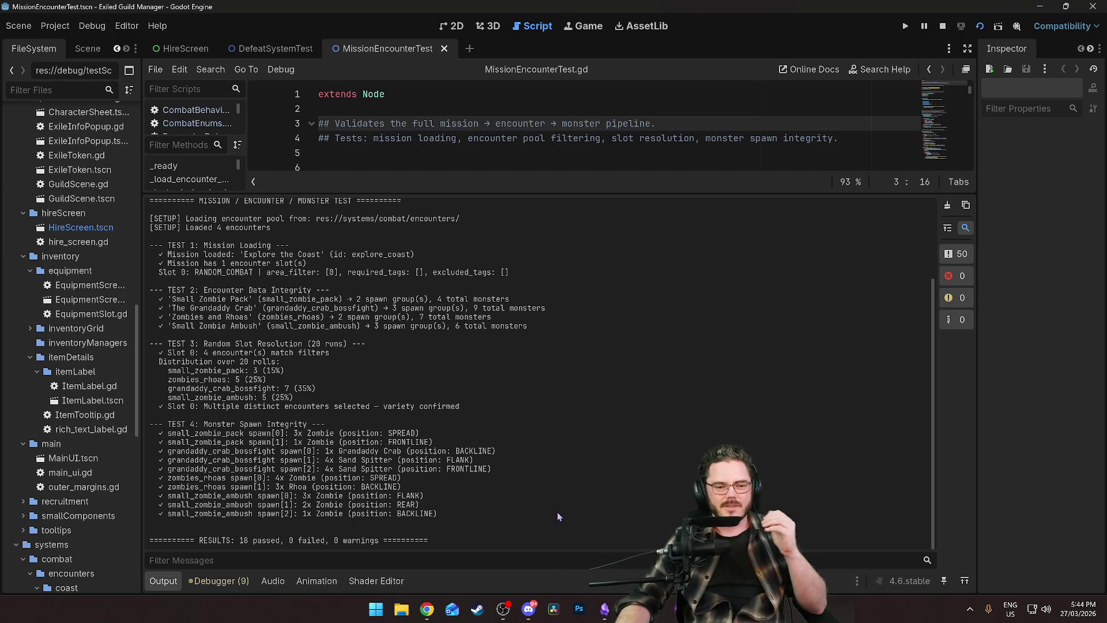
{"action": "left_click_drag", "start_coordinate": [410, 193], "coordinate": [410, 433]}
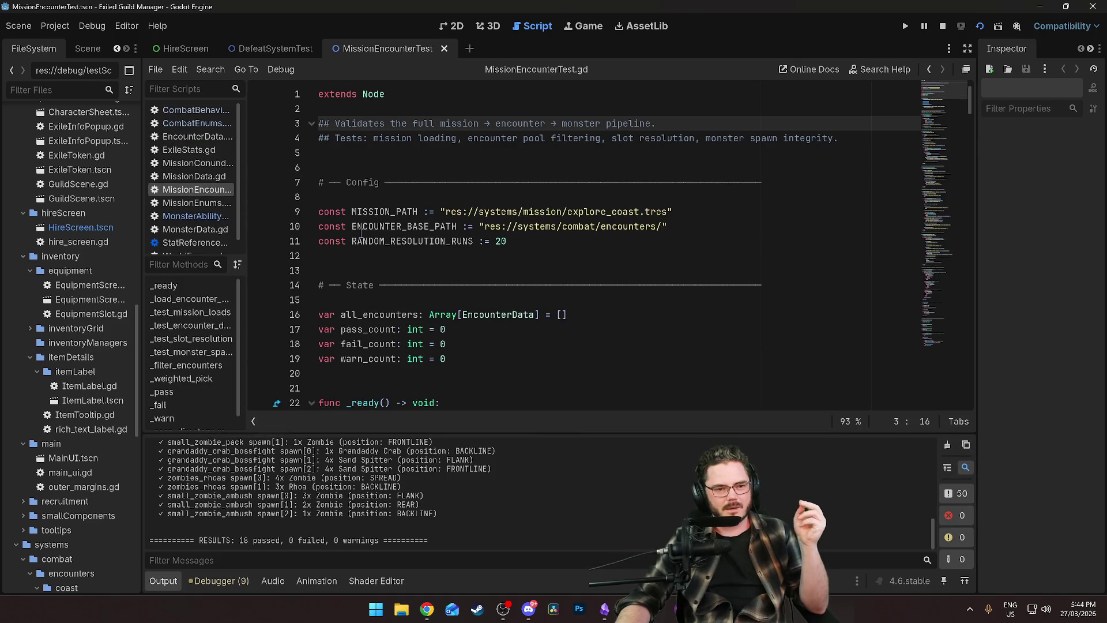
{"action": "left_click", "coordinate": [56, 26]}
{"action": "left_click", "coordinate": [57, 29]}
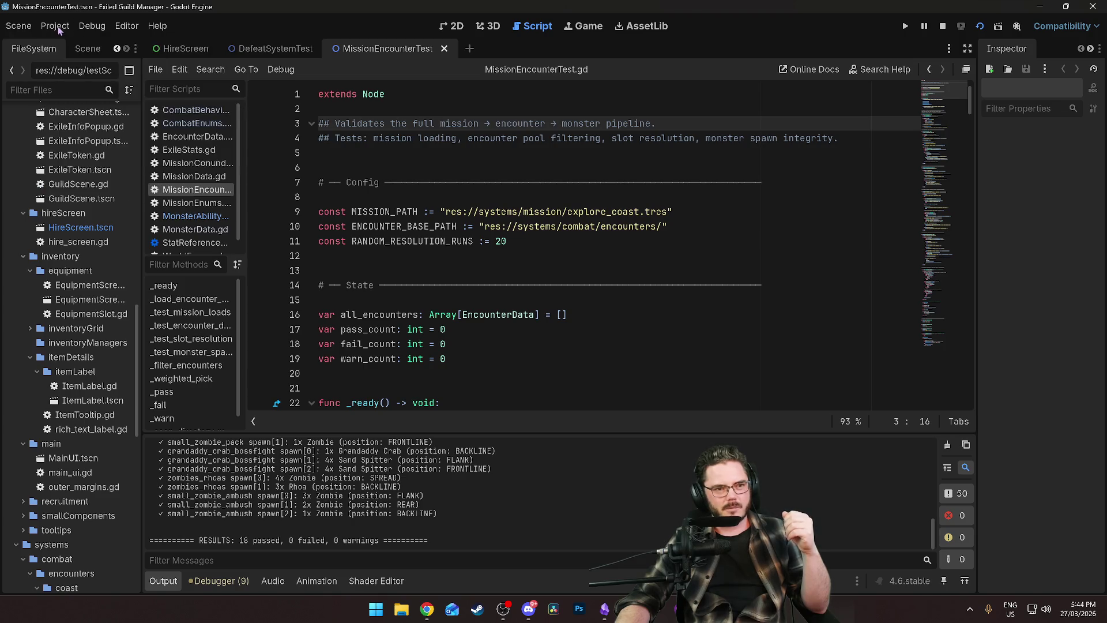
{"action": "scroll", "coordinate": [95, 302], "scroll_direction": "up", "scroll_amount": 10}
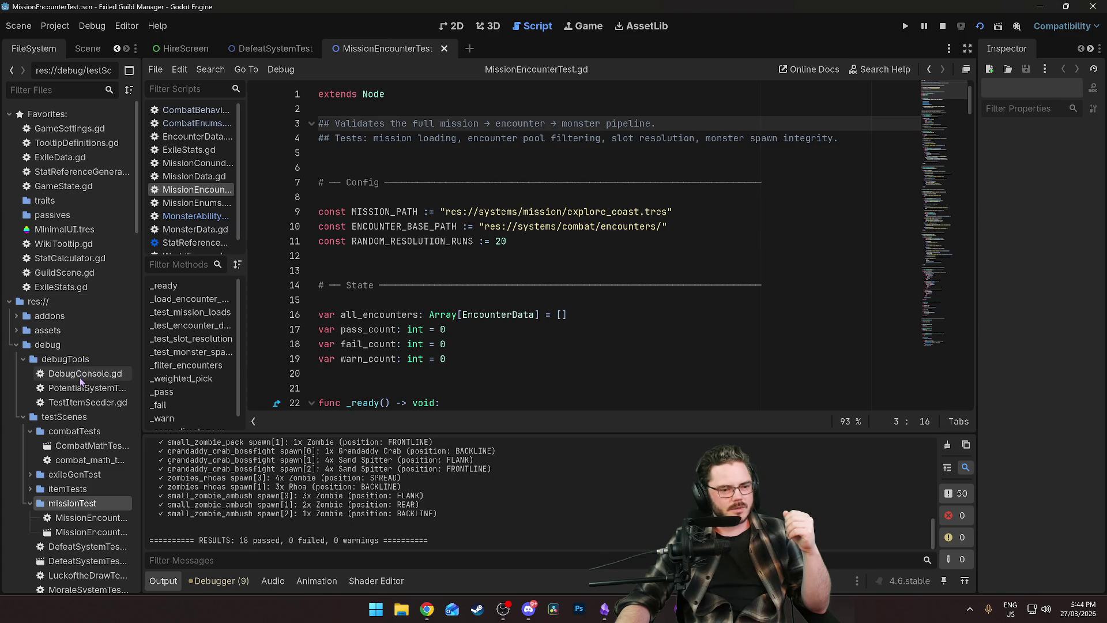
Open HireScreen.tscn on the 2D canvas and hide the output log to enlarge it
{"action": "scroll", "coordinate": [78, 358], "scroll_direction": "down", "scroll_amount": 5}
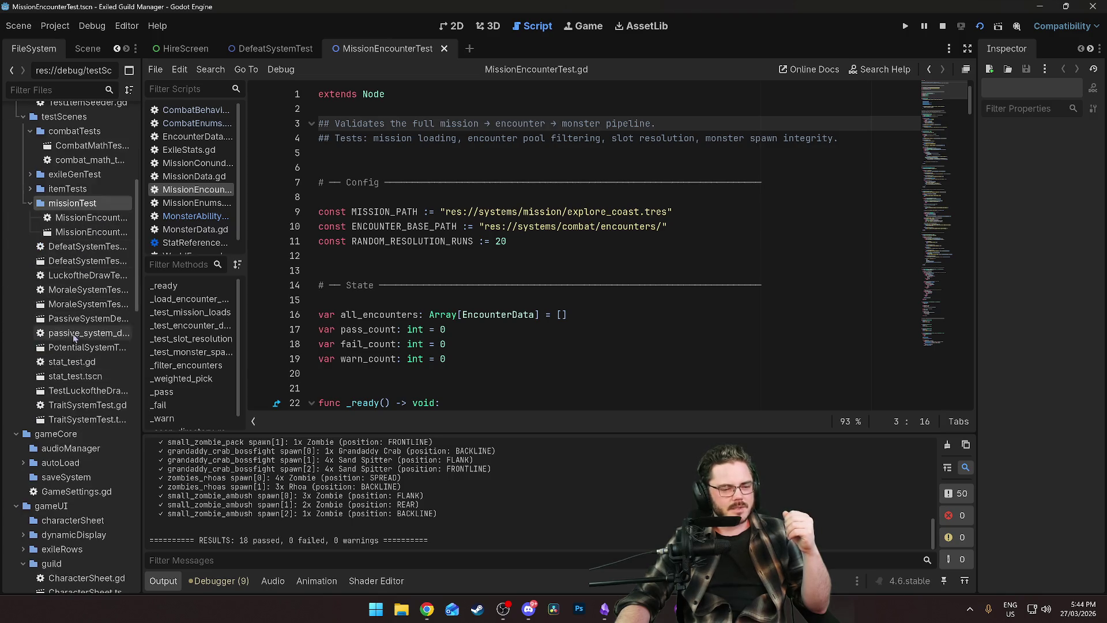
{"action": "scroll", "coordinate": [78, 456], "scroll_direction": "down", "scroll_amount": 2}
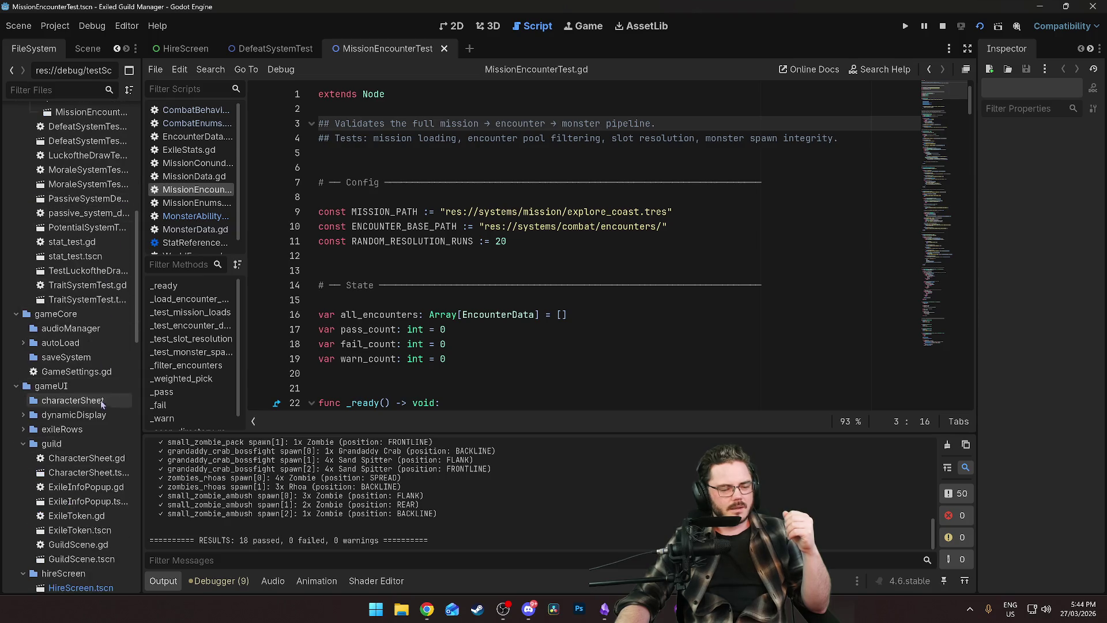
{"action": "scroll", "coordinate": [86, 484], "scroll_direction": "down", "scroll_amount": 4}
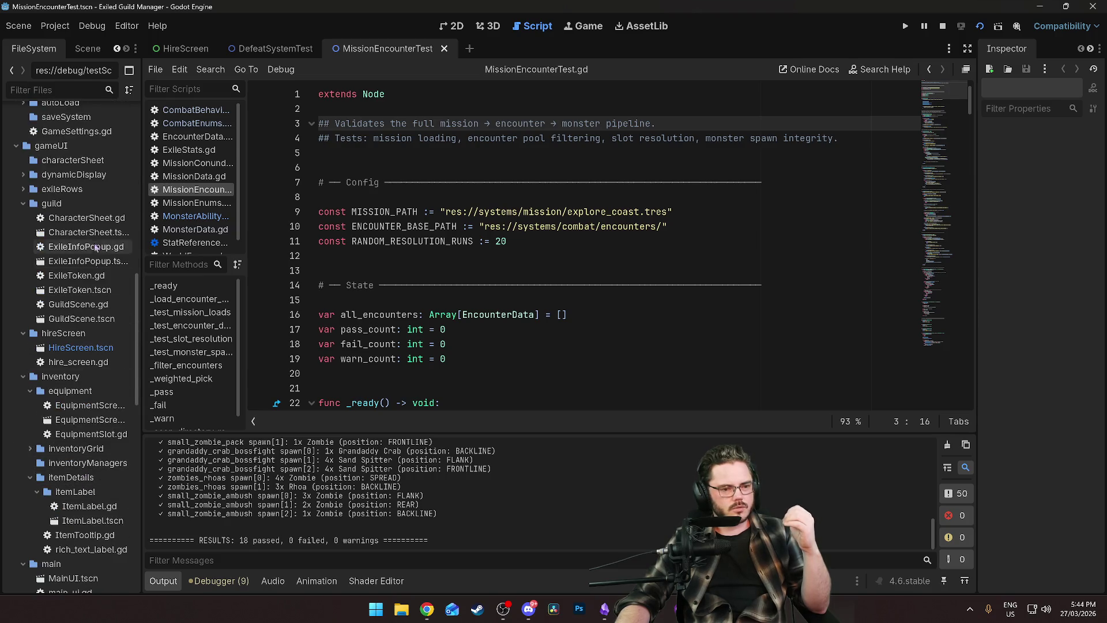
{"action": "double_click", "coordinate": [84, 348]}
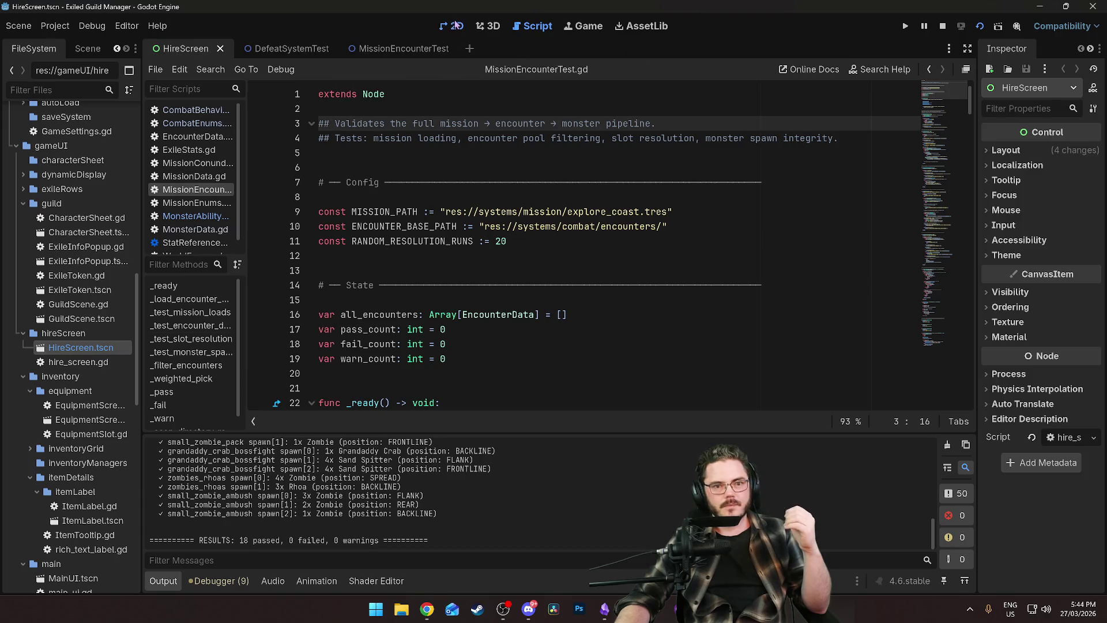
{"action": "left_click", "coordinate": [456, 26]}
{"action": "scroll", "coordinate": [601, 207], "scroll_direction": "up", "scroll_amount": 4}
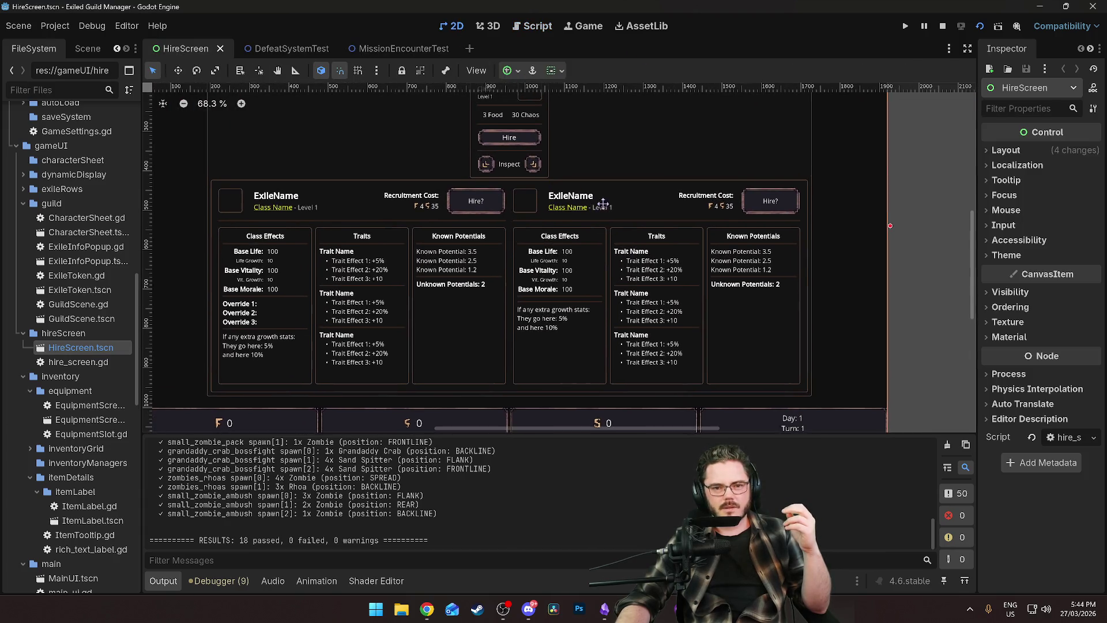
{"action": "left_click_drag", "start_coordinate": [601, 206], "coordinate": [634, 216]}
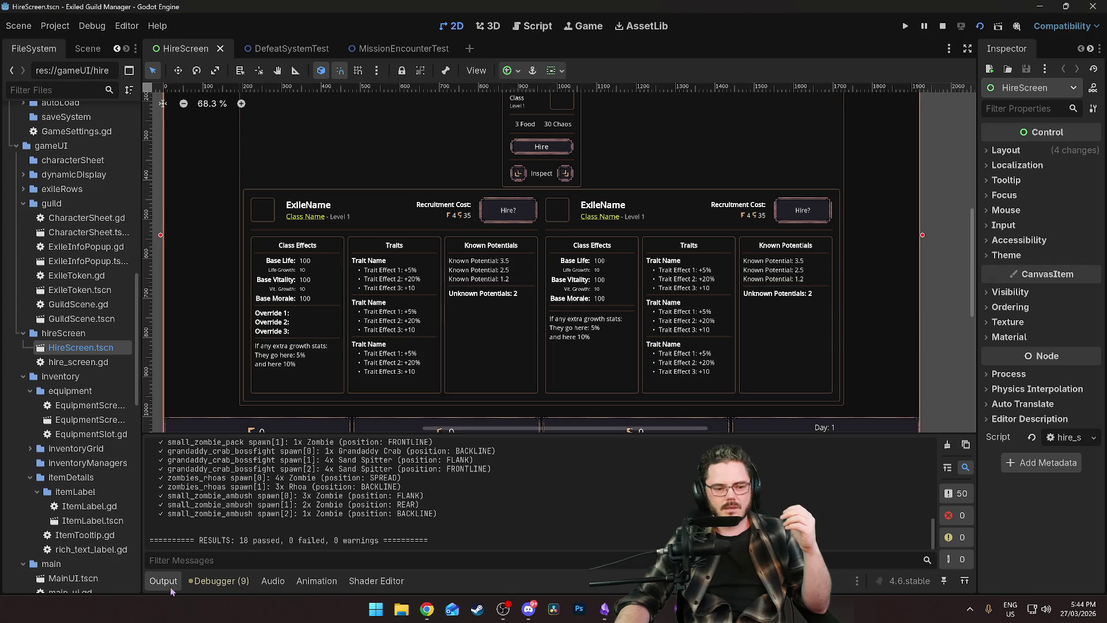
{"action": "left_click", "coordinate": [164, 580]}
{"action": "scroll", "coordinate": [542, 297], "scroll_direction": "down", "scroll_amount": 2}
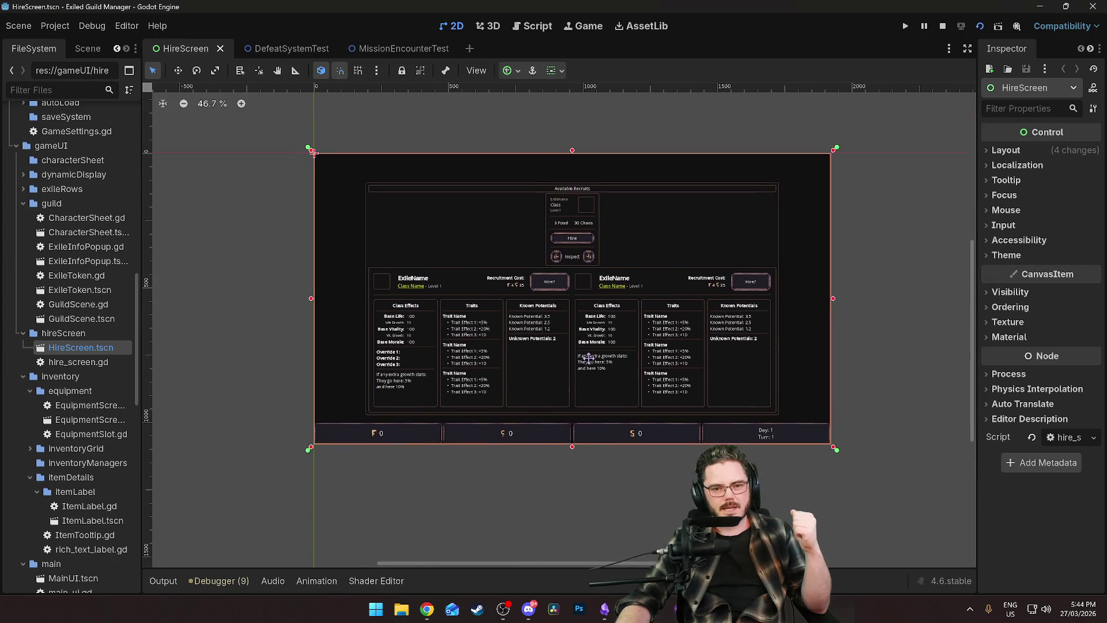
{"action": "scroll", "coordinate": [600, 398], "scroll_direction": "up", "scroll_amount": 1}
{"action": "scroll", "coordinate": [599, 398], "scroll_direction": "down", "scroll_amount": 1}
{"action": "scroll", "coordinate": [600, 398], "scroll_direction": "up", "scroll_amount": 1}
{"action": "scroll", "coordinate": [663, 416], "scroll_direction": "up", "scroll_amount": 1}
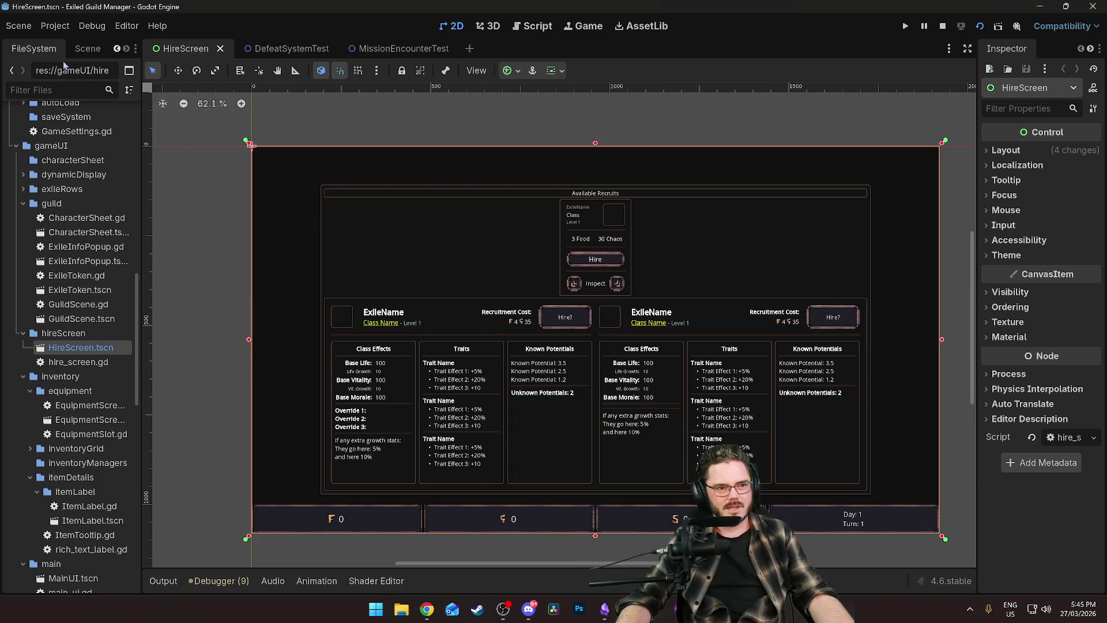
Review HireScreen's ColorRect, ResourceBar and RecruitmentPanel nodes, then open the RecruitmentPanel scene
{"action": "left_click", "coordinate": [88, 48]}
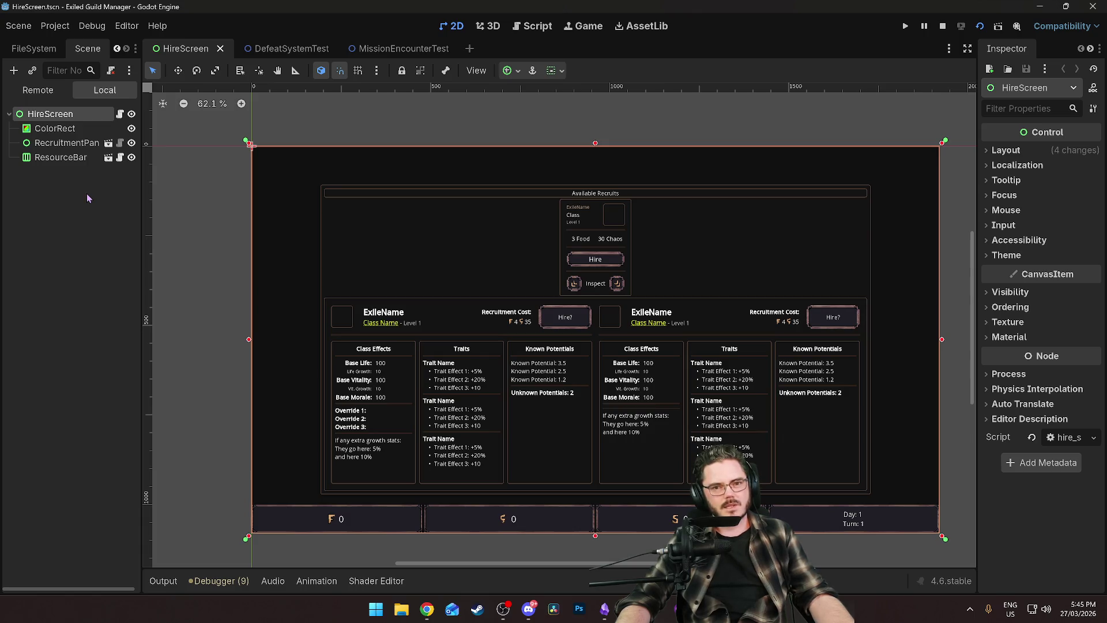
{"action": "scroll", "coordinate": [228, 249], "scroll_direction": "down", "scroll_amount": 1}
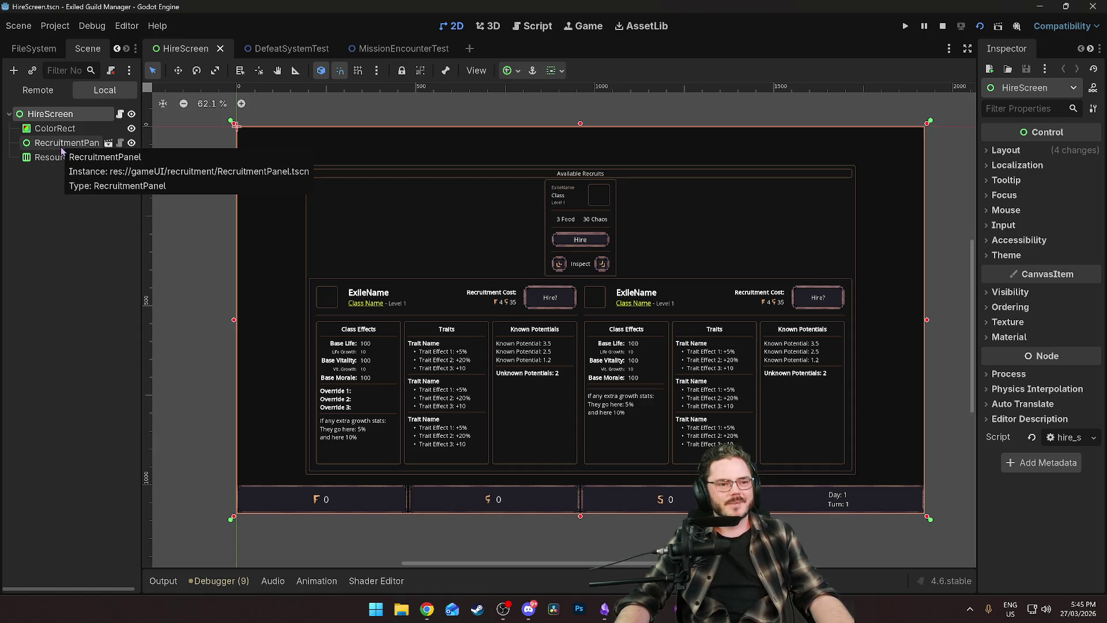
{"action": "left_click", "coordinate": [55, 128]}
{"action": "left_click", "coordinate": [56, 115]}
{"action": "left_click", "coordinate": [51, 132]}
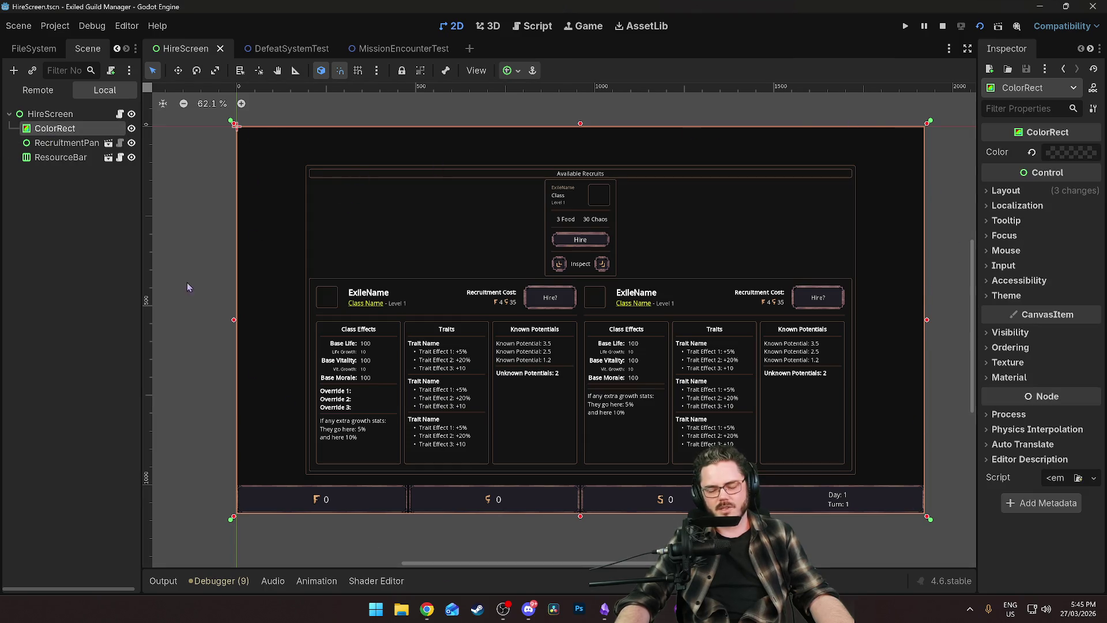
{"action": "left_click", "coordinate": [65, 157]}
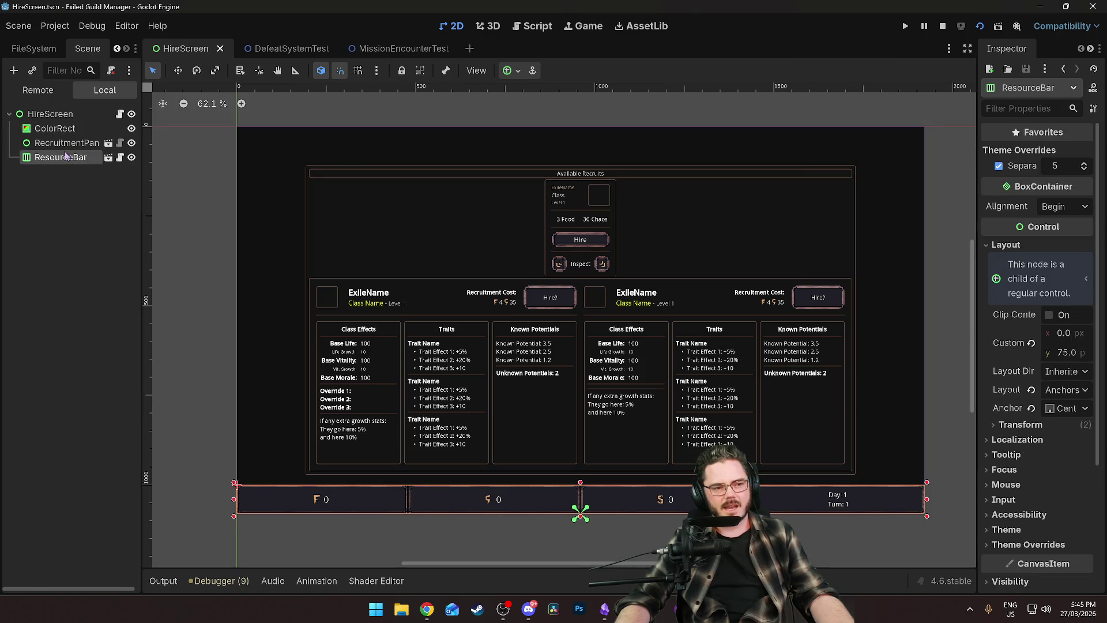
{"action": "left_click", "coordinate": [69, 143]}
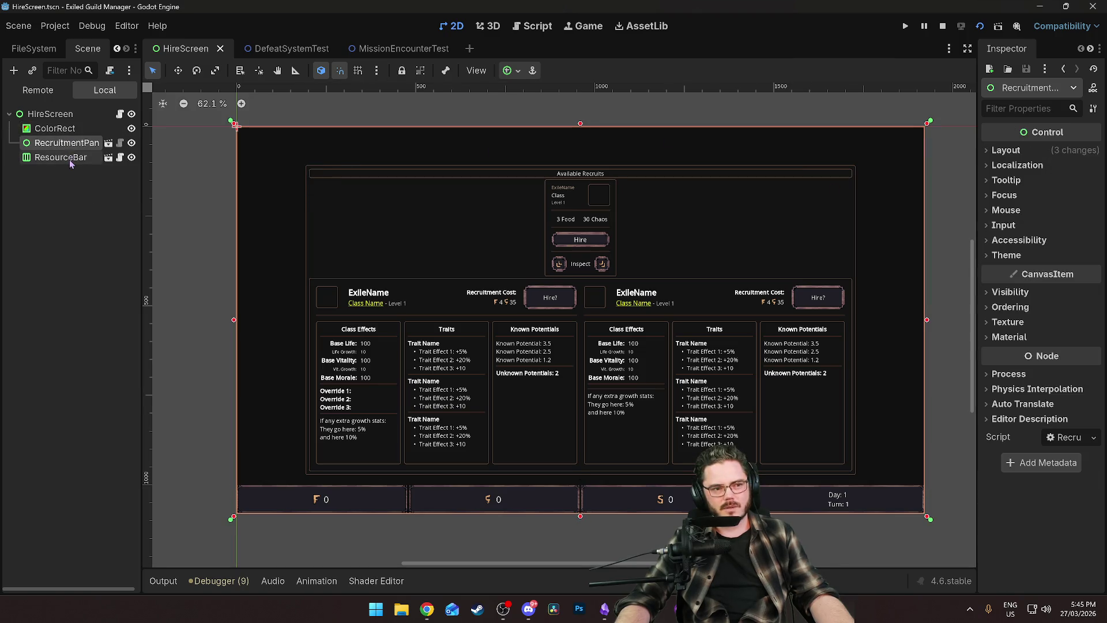
{"action": "left_click", "coordinate": [70, 160]}
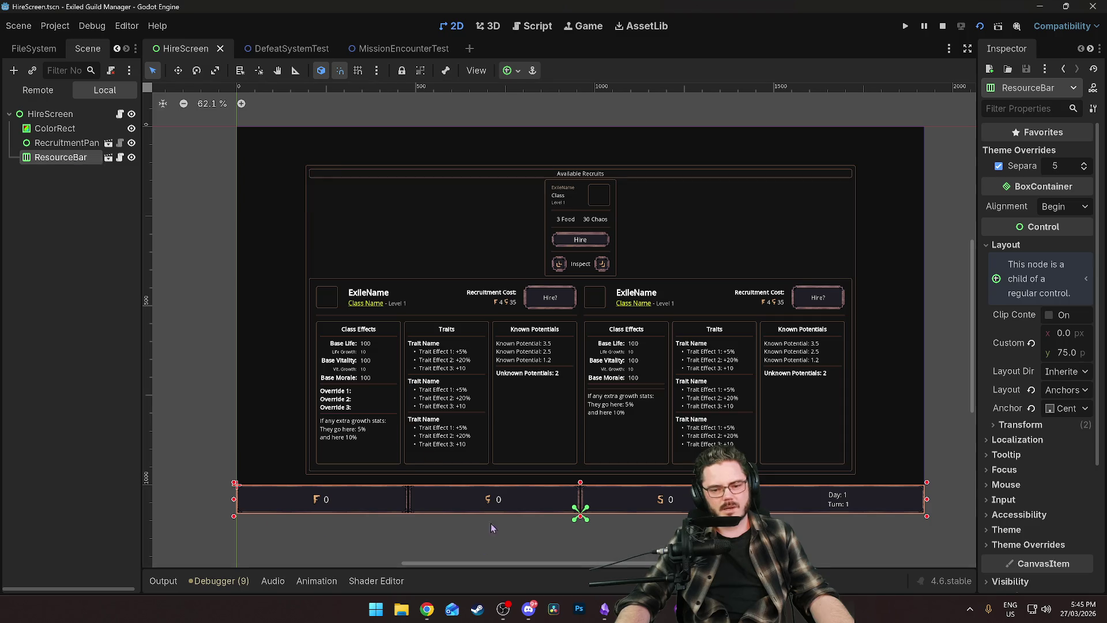
{"action": "left_click", "coordinate": [60, 144]}
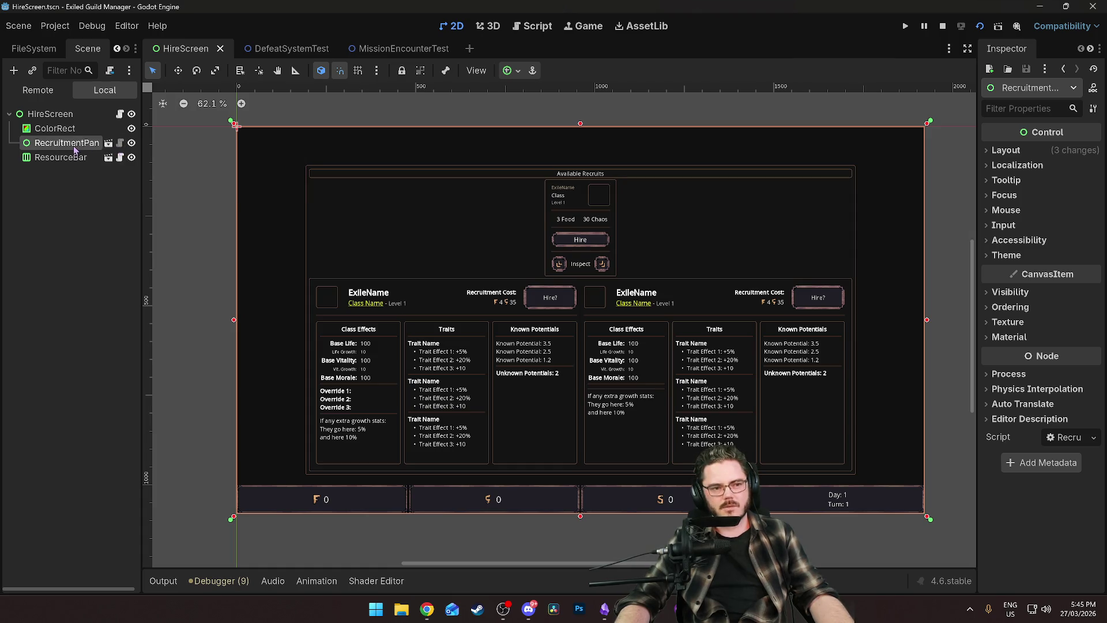
{"action": "left_click", "coordinate": [108, 143]}
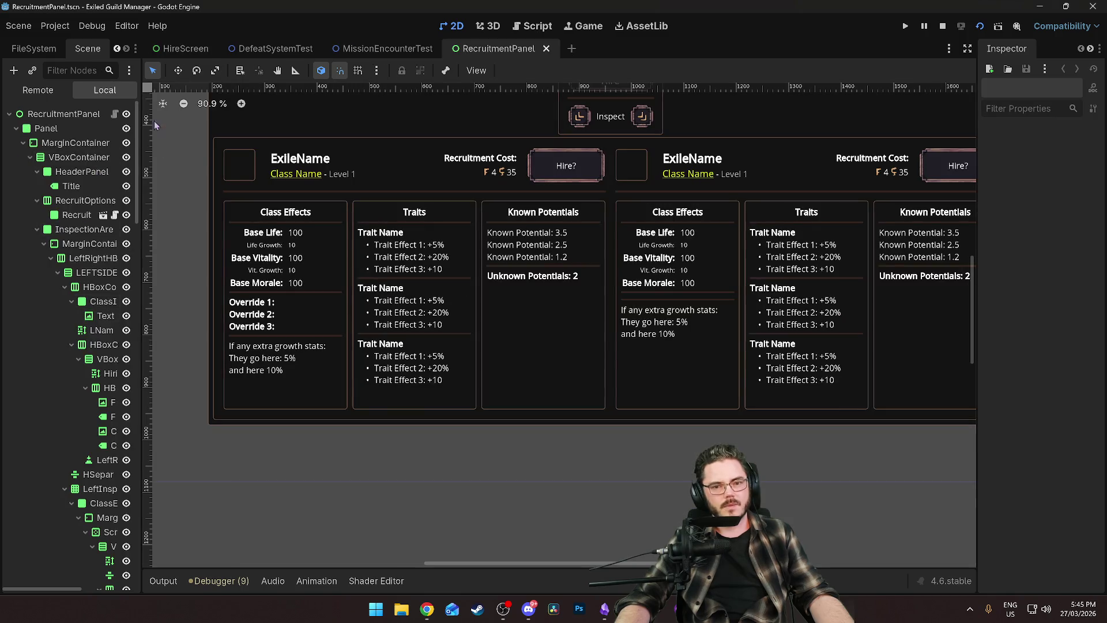
Widen the Scene dock and fully expand the RecruitmentPanel's Panel node hierarchy
{"action": "scroll", "coordinate": [433, 330], "scroll_direction": "down", "scroll_amount": 3}
{"action": "scroll", "coordinate": [438, 321], "scroll_direction": "up", "scroll_amount": 1}
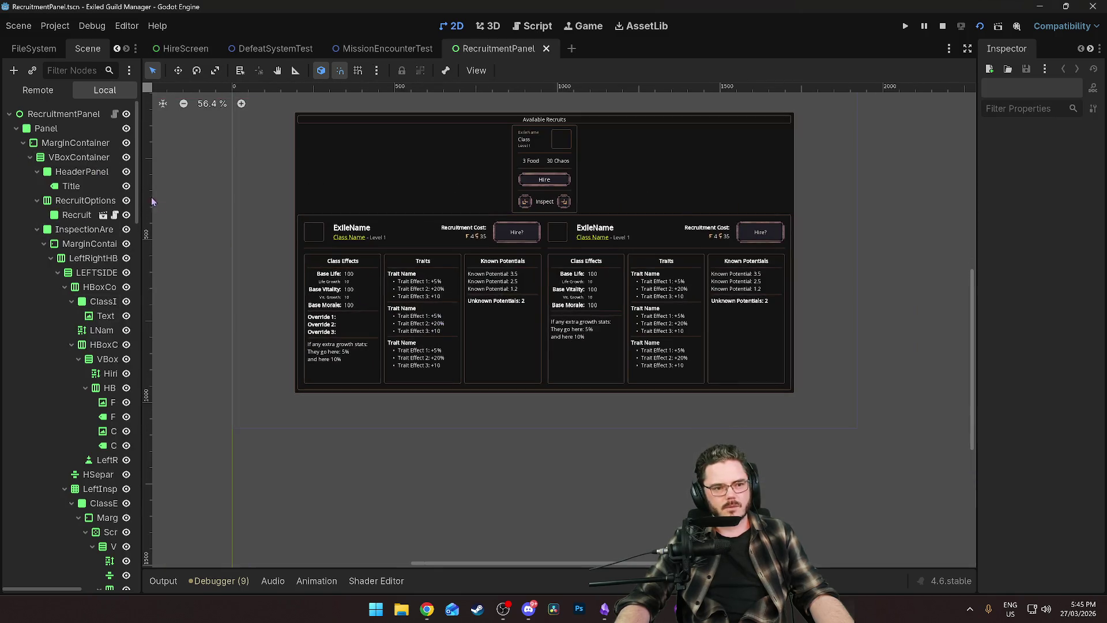
{"action": "left_click_drag", "start_coordinate": [141, 193], "coordinate": [305, 204]}
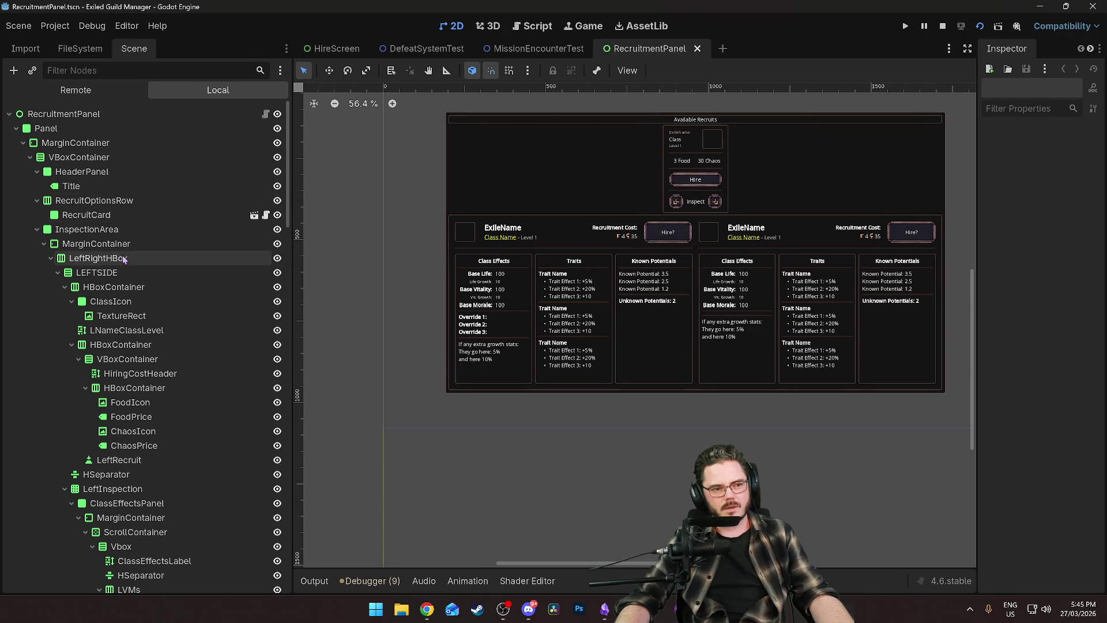
{"action": "scroll", "coordinate": [130, 264], "scroll_direction": "down", "scroll_amount": 10}
{"action": "scroll", "coordinate": [129, 264], "scroll_direction": "up", "scroll_amount": 5}
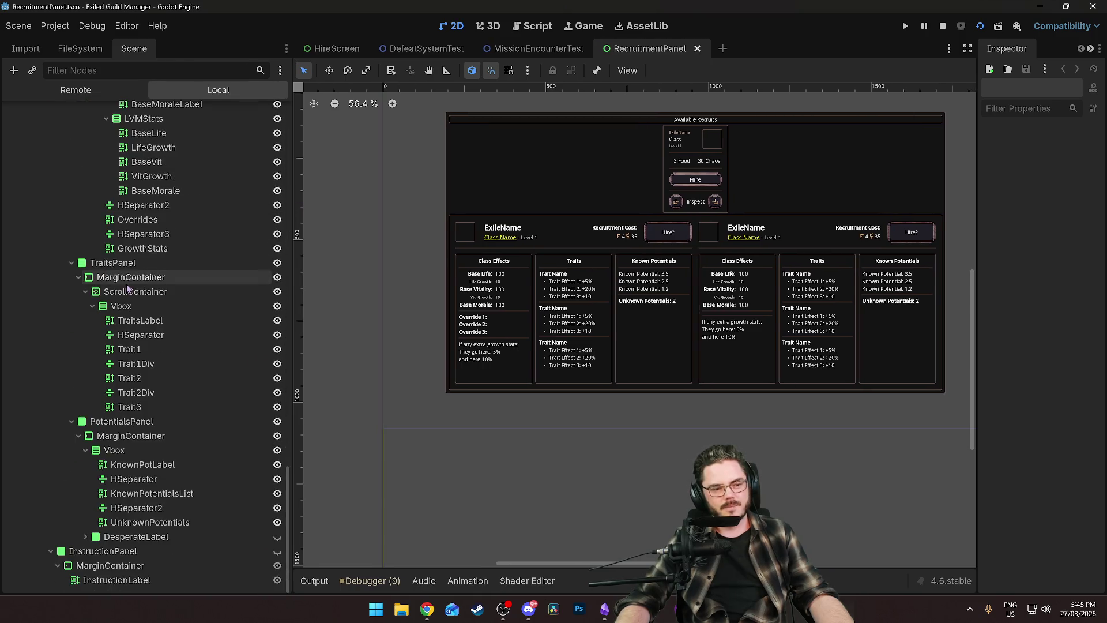
{"action": "scroll", "coordinate": [148, 297], "scroll_direction": "up", "scroll_amount": 10}
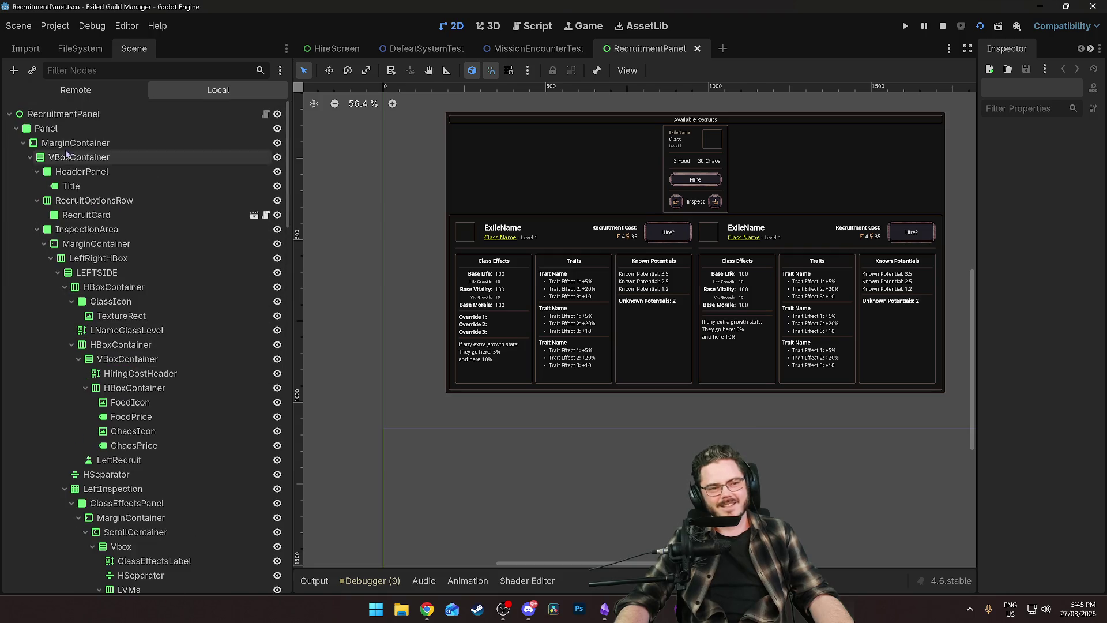
{"action": "left_click", "coordinate": [28, 114]}
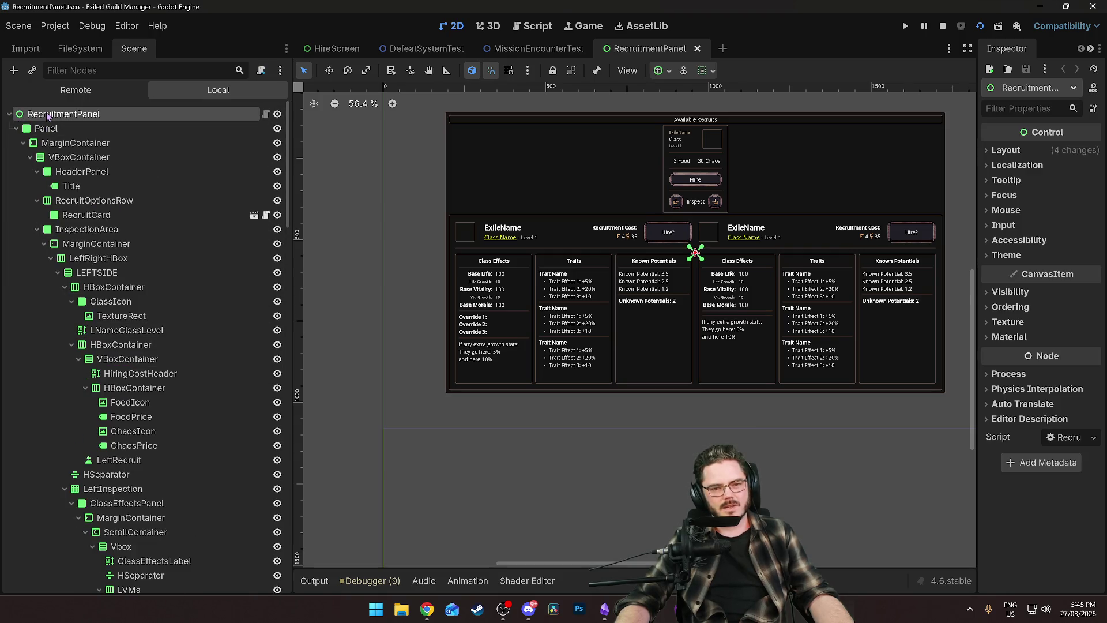
{"action": "left_click", "coordinate": [72, 131]}
{"action": "left_click", "coordinate": [17, 129]}
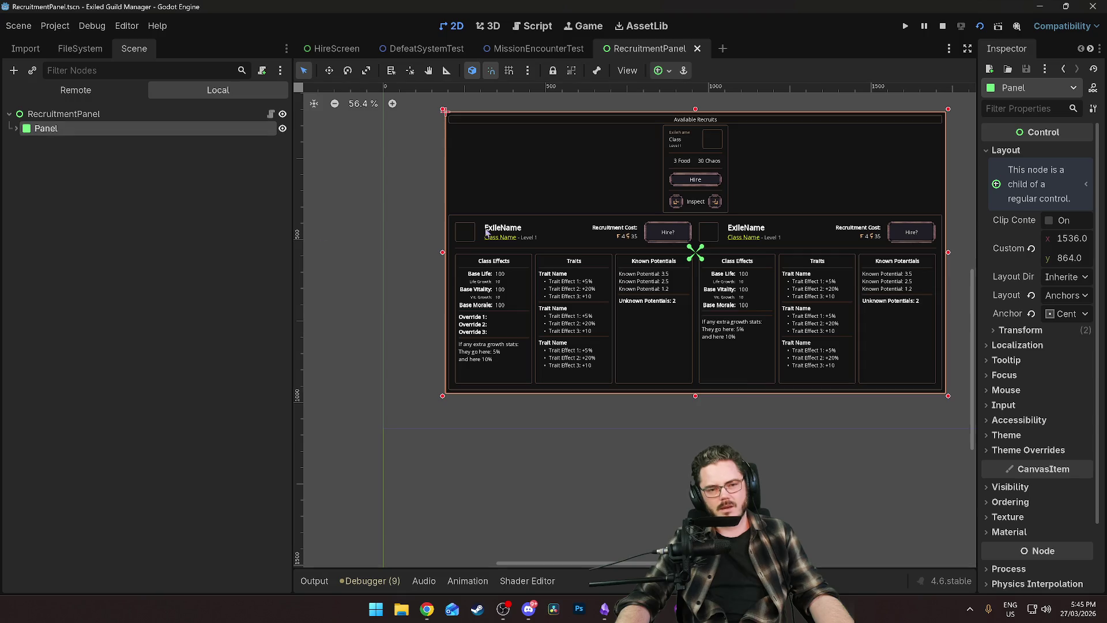
{"action": "left_click", "coordinate": [17, 129], "text": "shift"}
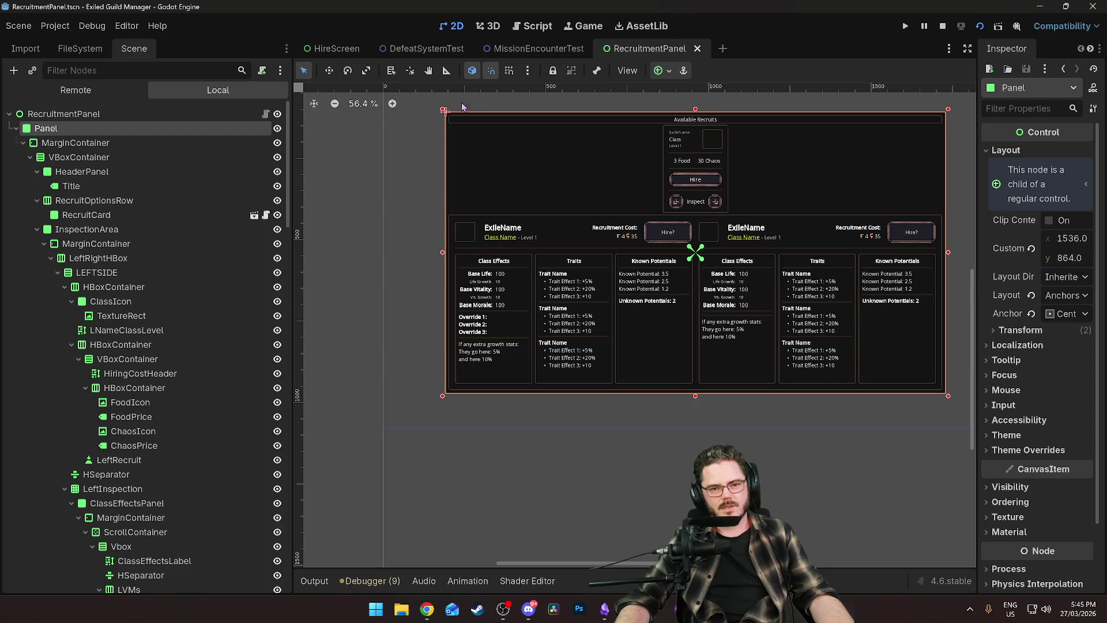
Inspect MarginContainer, VBoxContainer, HeaderPanel and the centred 'Available Recruits' Title label
{"action": "left_click", "coordinate": [86, 143]}
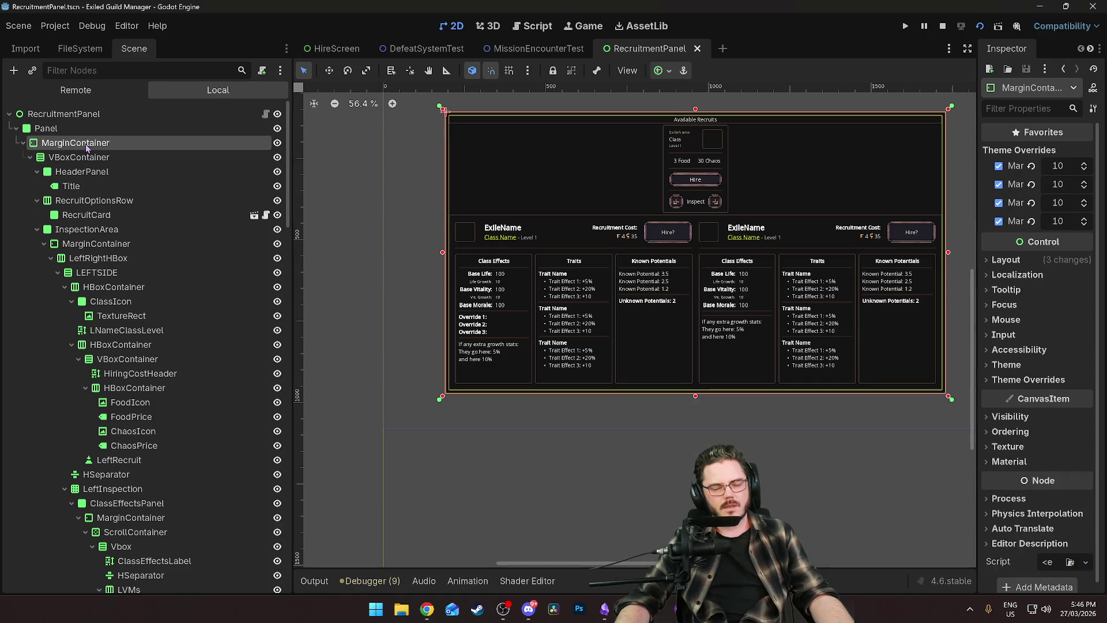
{"action": "left_click_drag", "start_coordinate": [445, 307], "coordinate": [369, 288]}
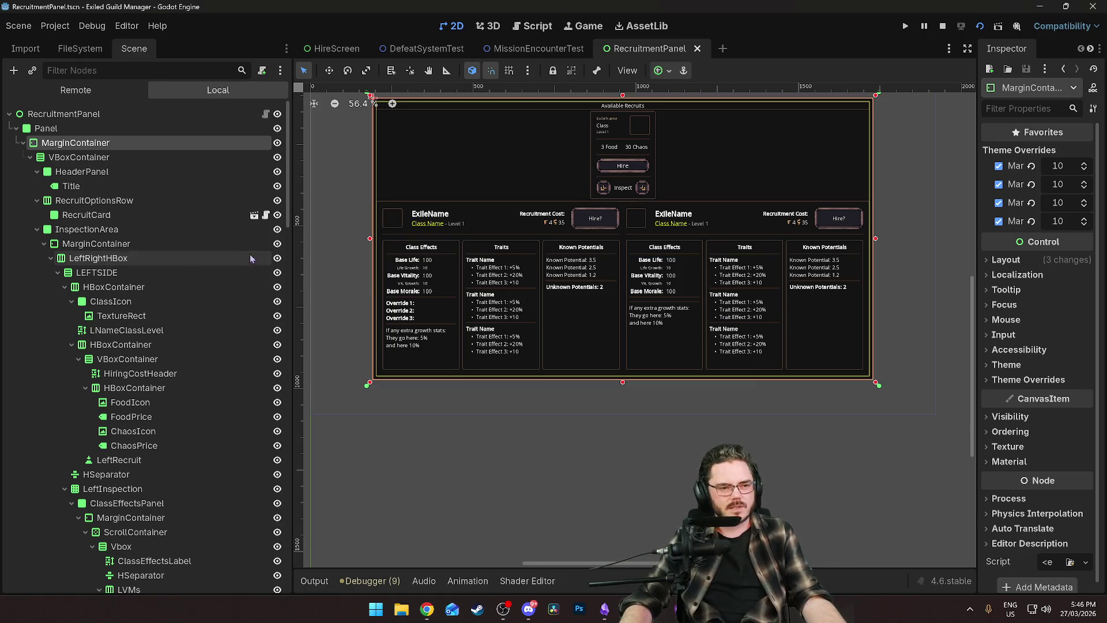
{"action": "left_click", "coordinate": [79, 157]}
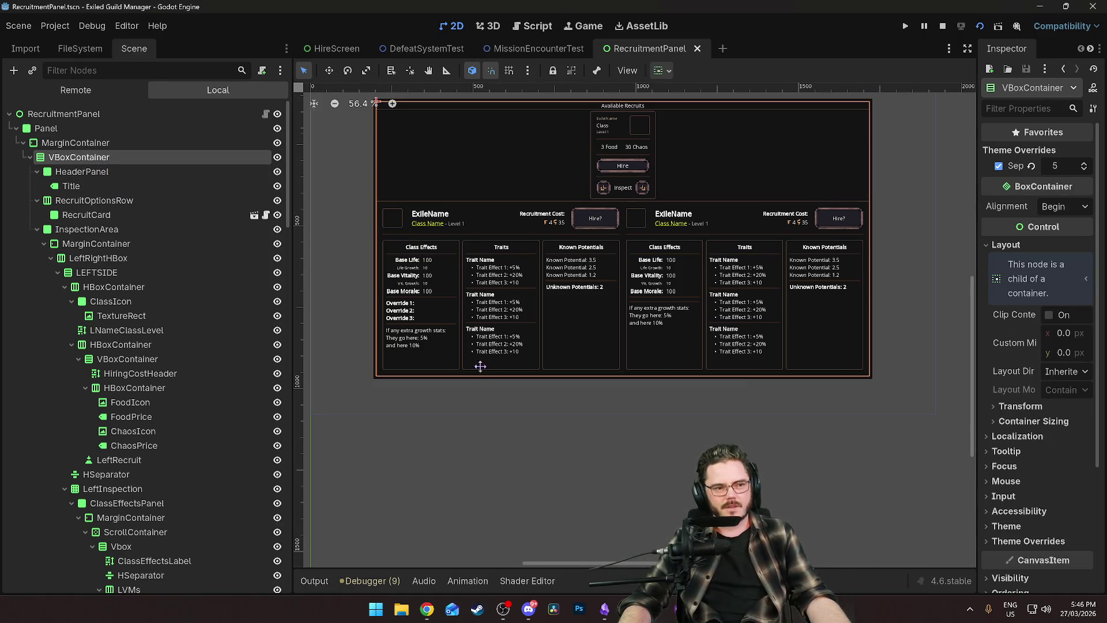
{"action": "left_click_drag", "start_coordinate": [481, 369], "coordinate": [514, 406]}
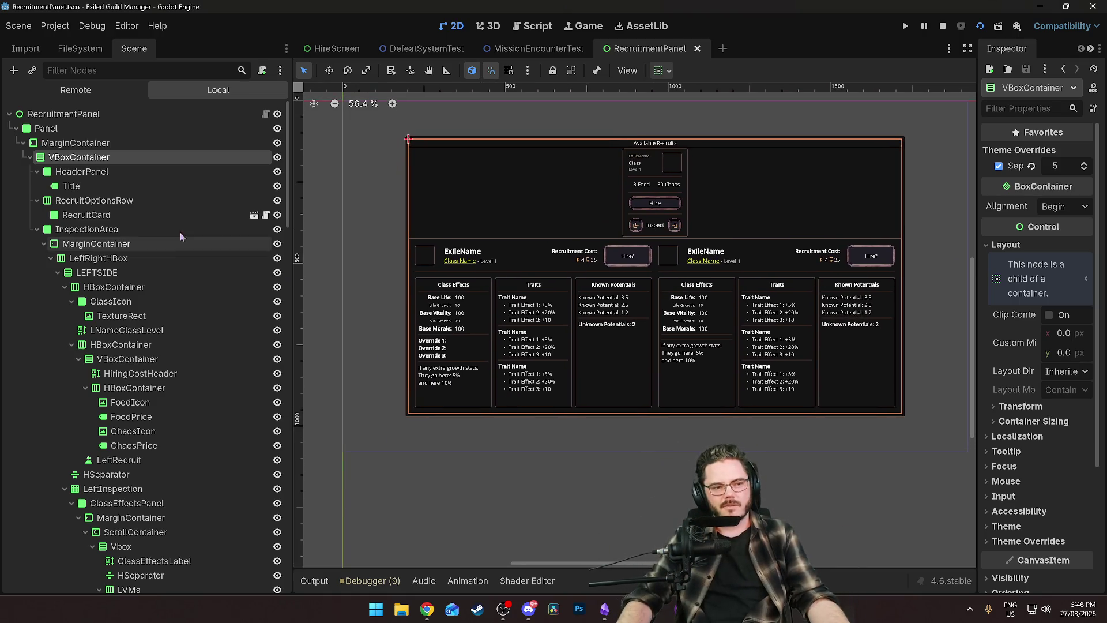
{"action": "left_click", "coordinate": [29, 157]}
{"action": "left_click", "coordinate": [30, 158]}
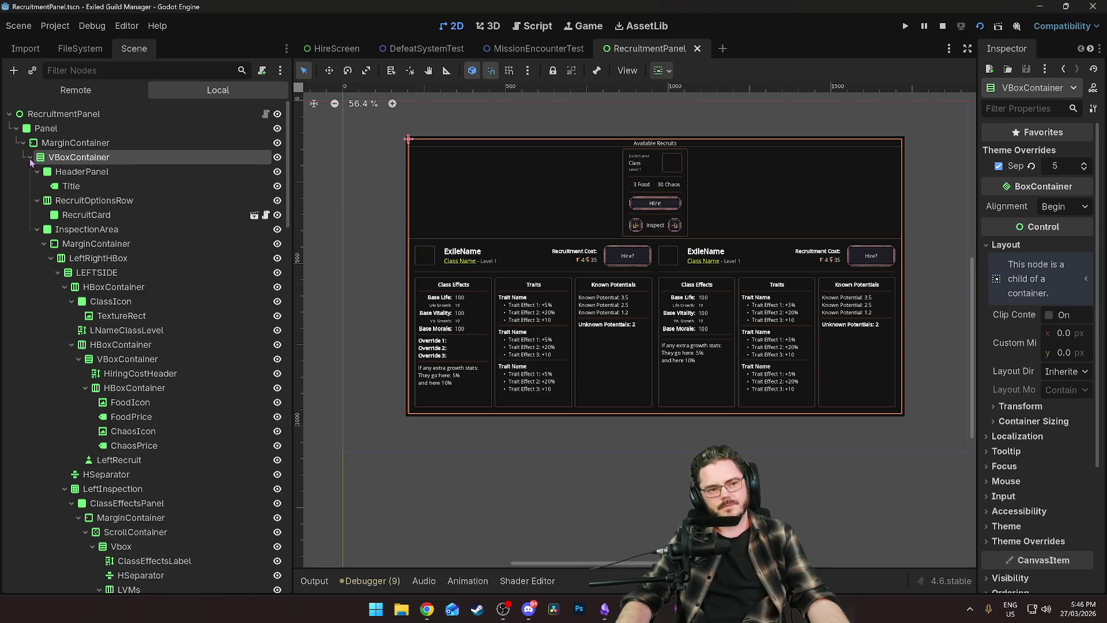
{"action": "left_click", "coordinate": [95, 172]}
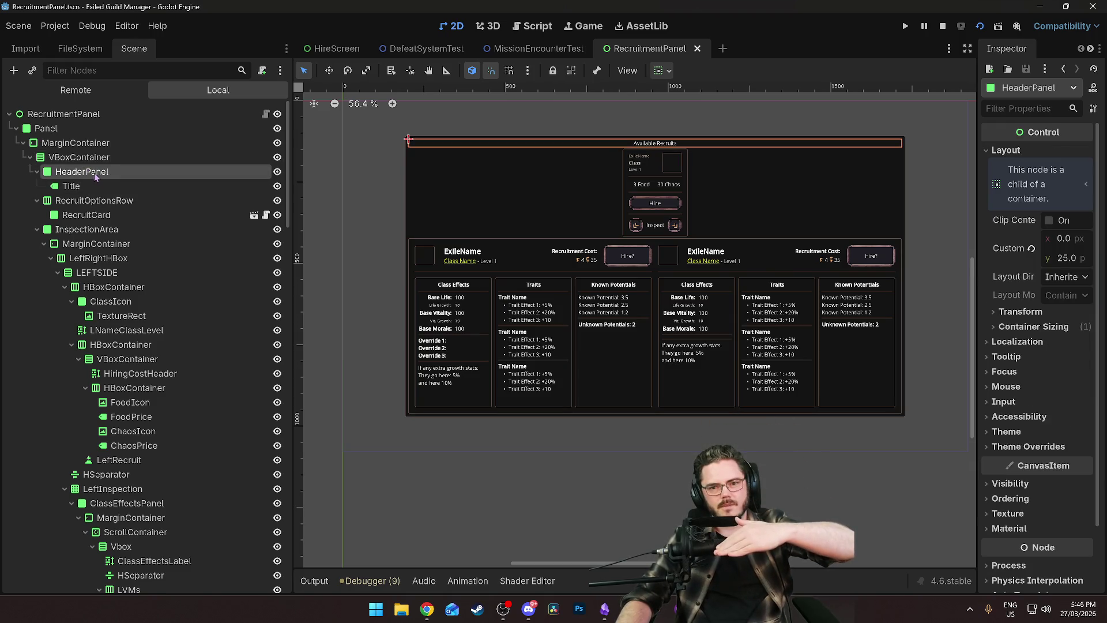
{"action": "scroll", "coordinate": [691, 153], "scroll_direction": "up", "scroll_amount": 2}
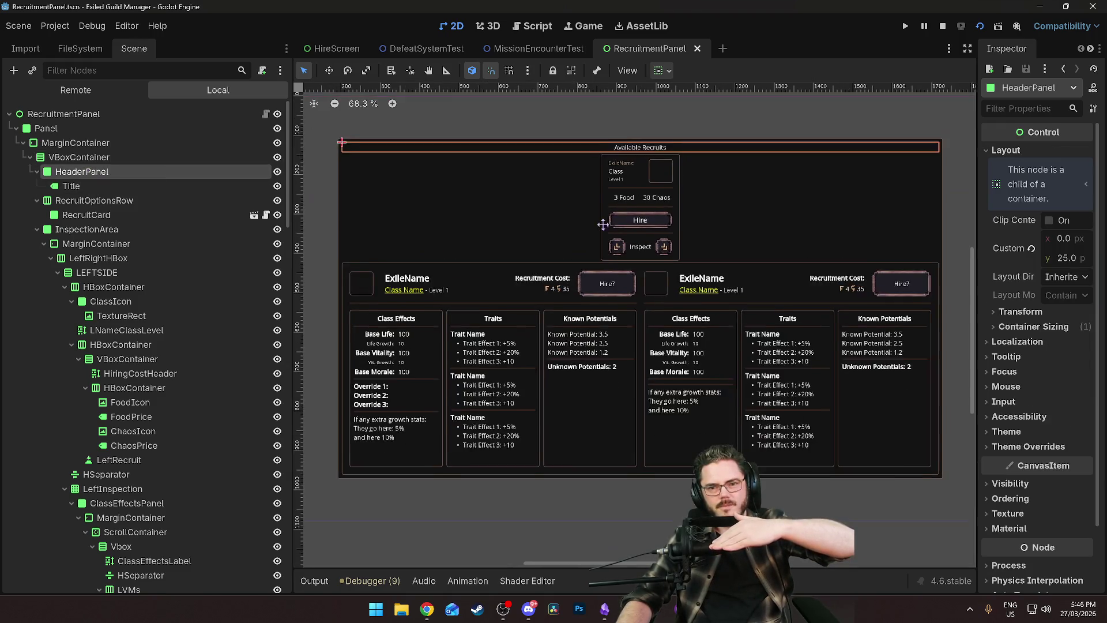
{"action": "left_click", "coordinate": [135, 190]}
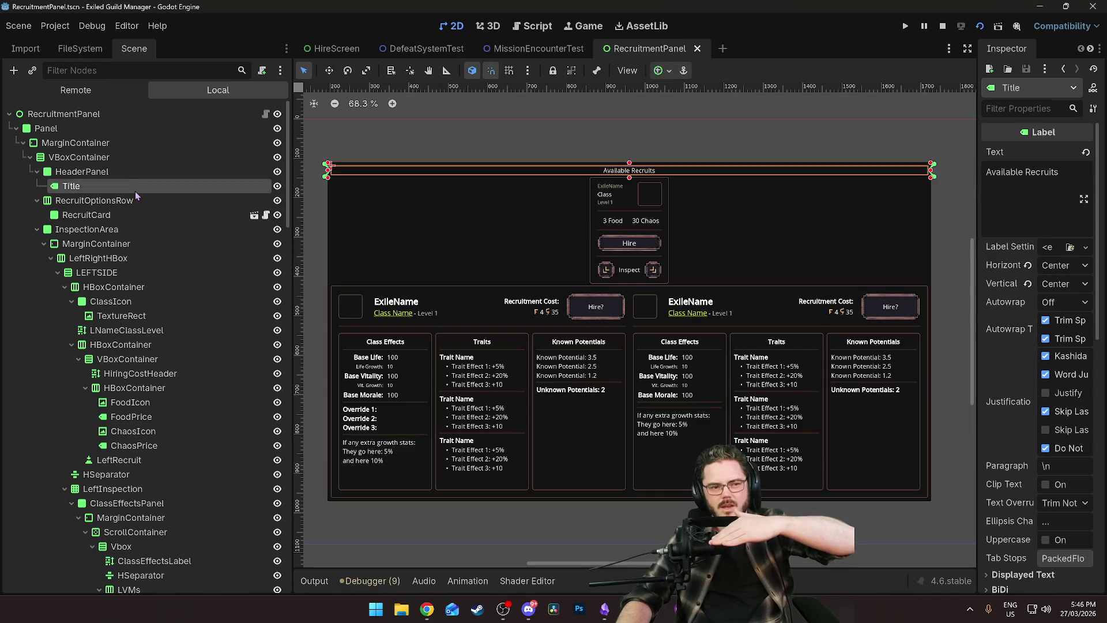
Compare the RecruitOptionsRow and RecruitCard nodes, then open the RecruitCard scene in its own tab
{"action": "left_click", "coordinate": [77, 201]}
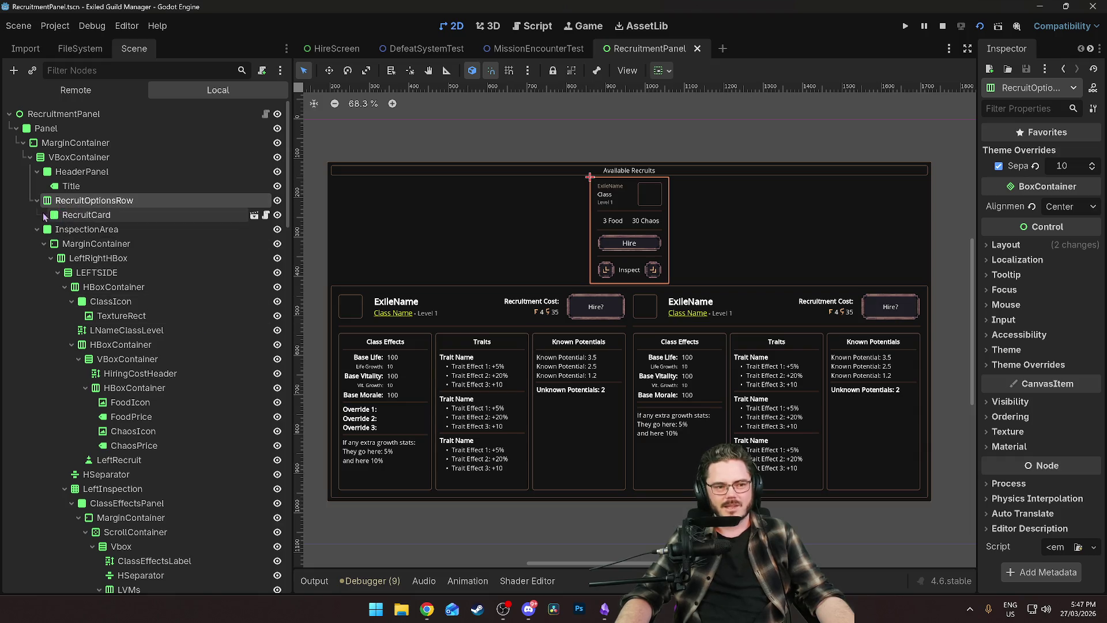
{"action": "left_click", "coordinate": [71, 216]}
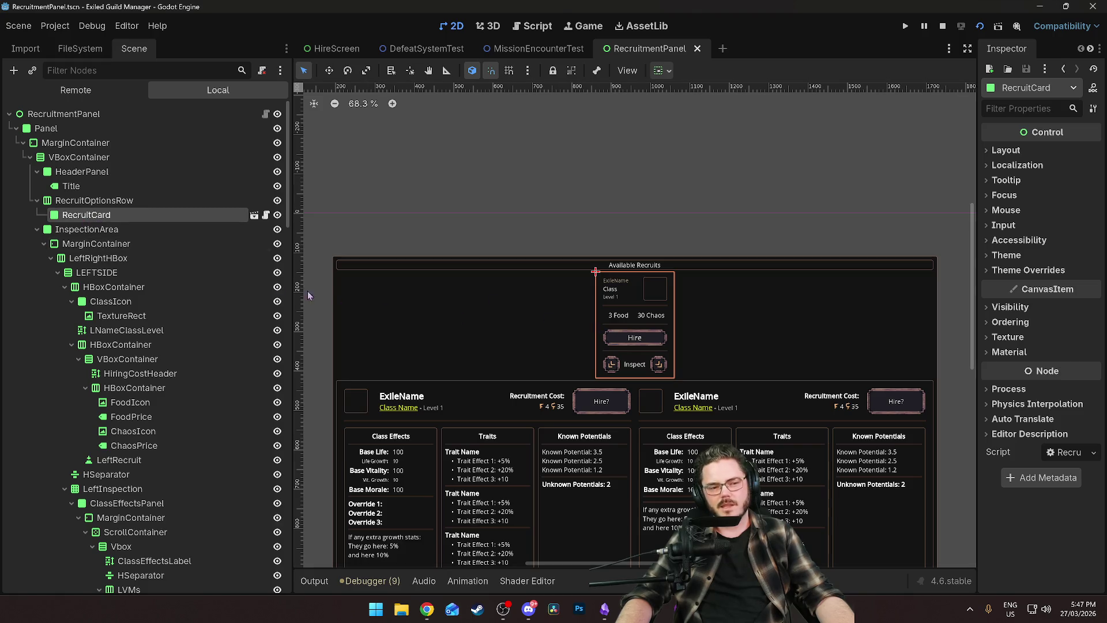
{"action": "left_click", "coordinate": [92, 201]}
{"action": "left_click", "coordinate": [101, 218]}
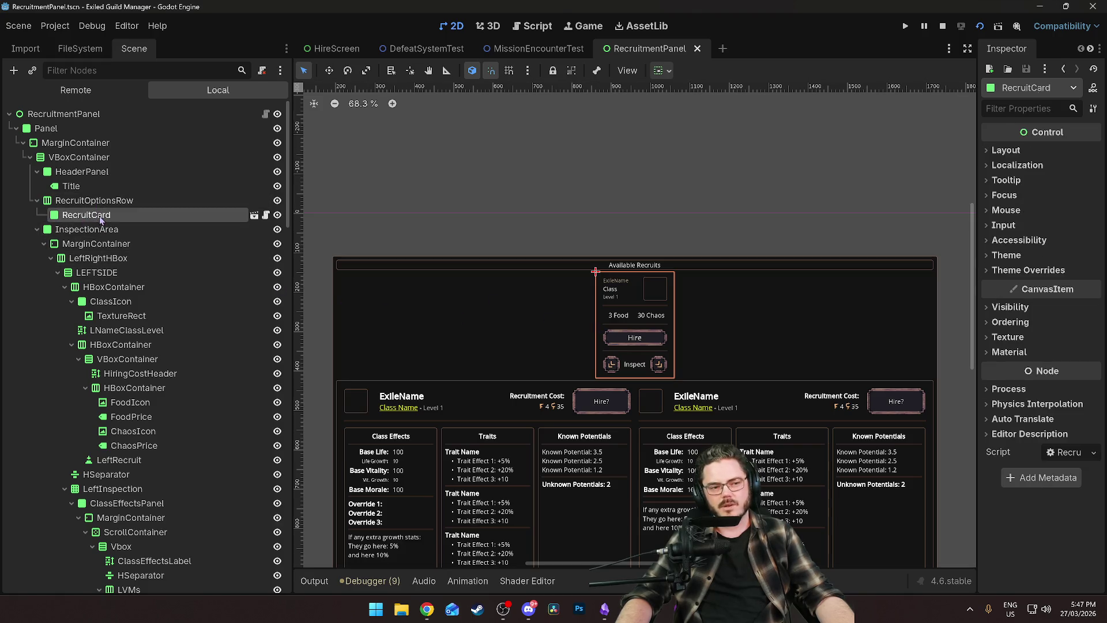
{"action": "left_click", "coordinate": [254, 215]}
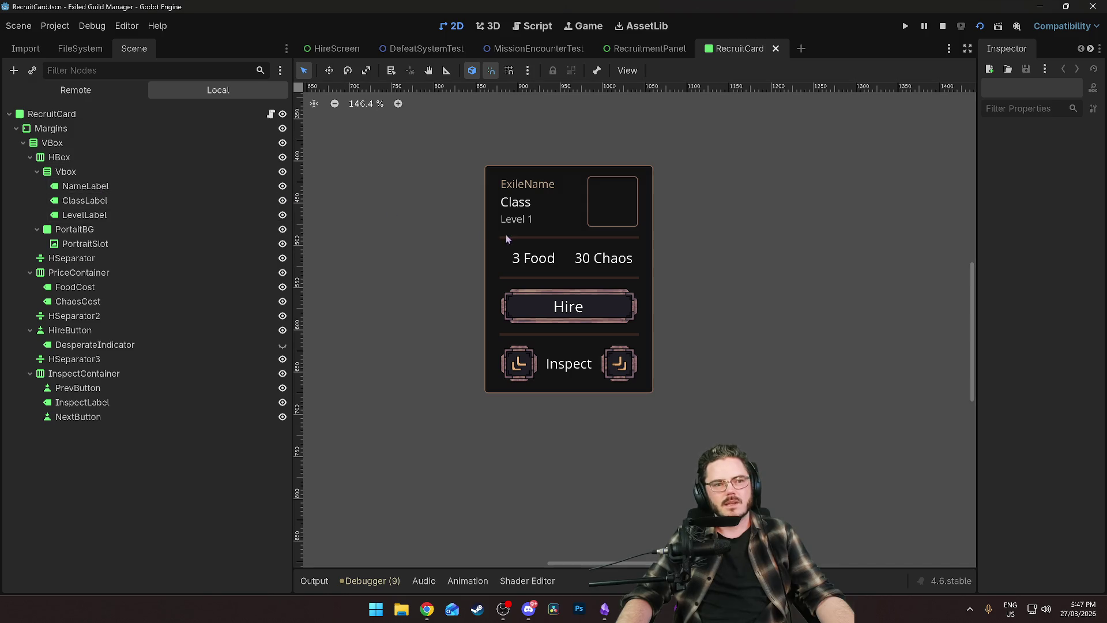
Inspect the RecruitCard's Margins, VBox, HBox and name/class/level Vbox containers
{"action": "scroll", "coordinate": [470, 241], "scroll_direction": "up", "scroll_amount": 4}
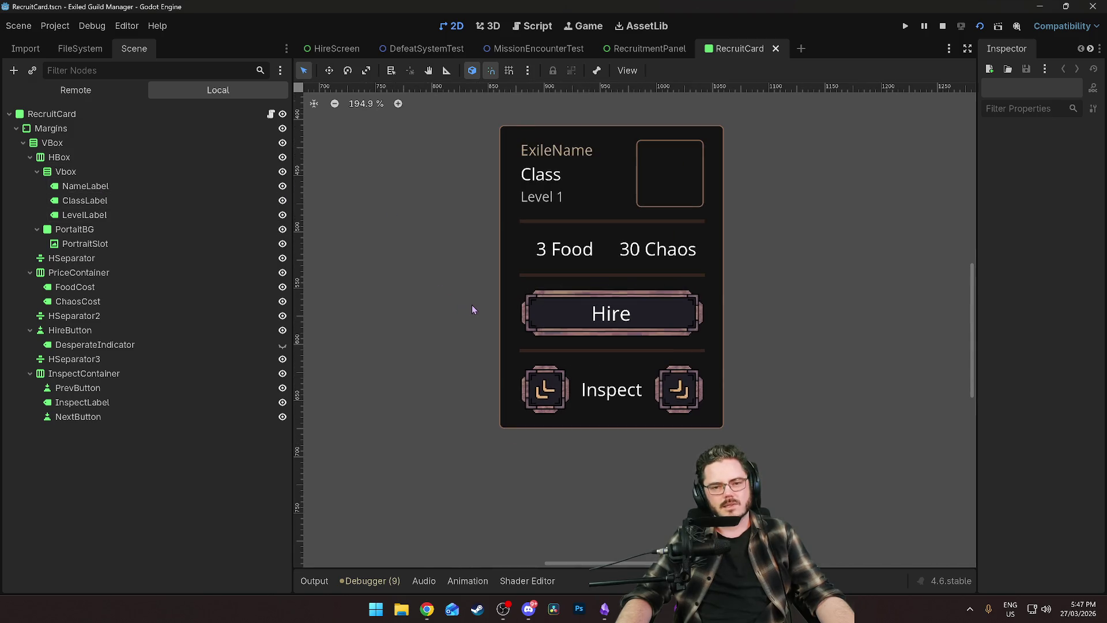
{"action": "left_click_drag", "start_coordinate": [410, 380], "coordinate": [430, 355]}
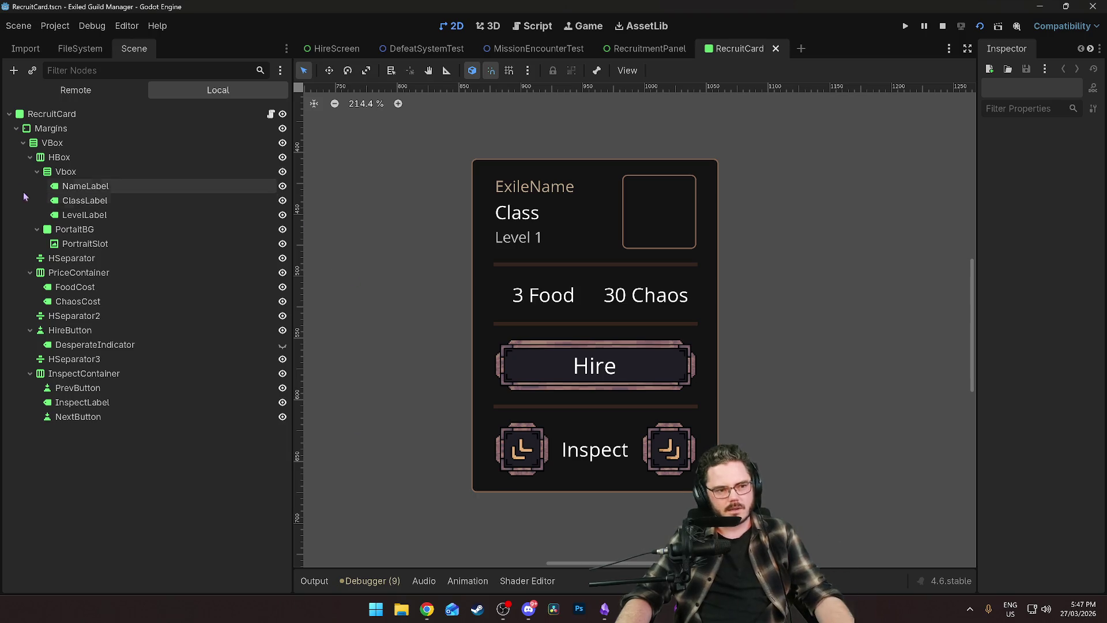
{"action": "left_click", "coordinate": [64, 129]}
{"action": "left_click", "coordinate": [70, 142]}
{"action": "left_click", "coordinate": [64, 129]}
{"action": "left_click", "coordinate": [81, 144]}
{"action": "left_click", "coordinate": [87, 157]}
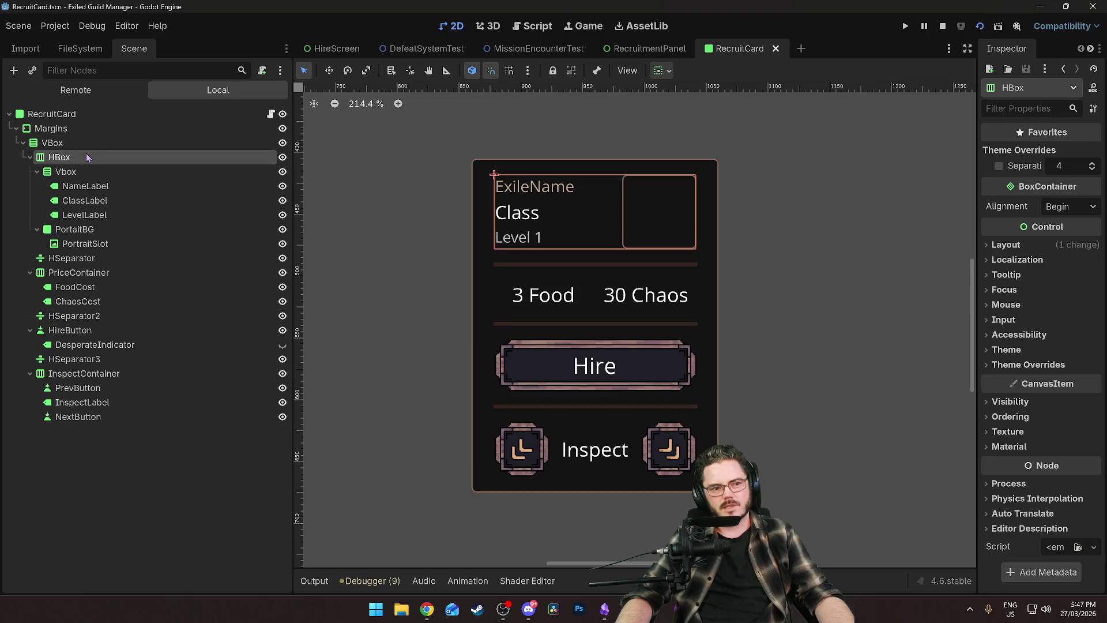
{"action": "left_click", "coordinate": [91, 173]}
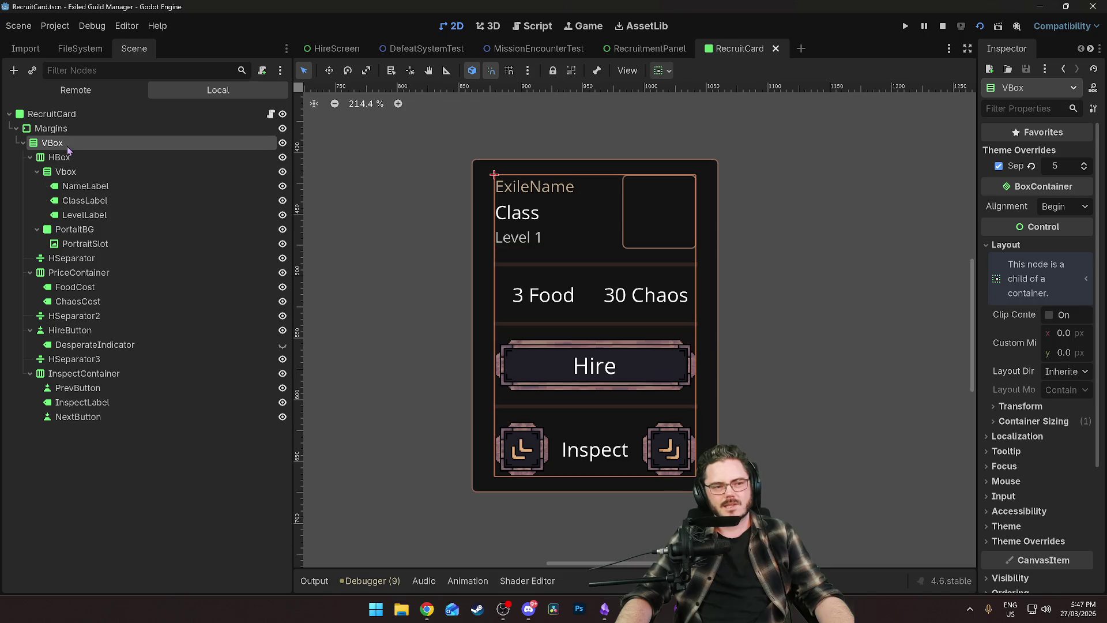
{"action": "left_click", "coordinate": [423, 230]}
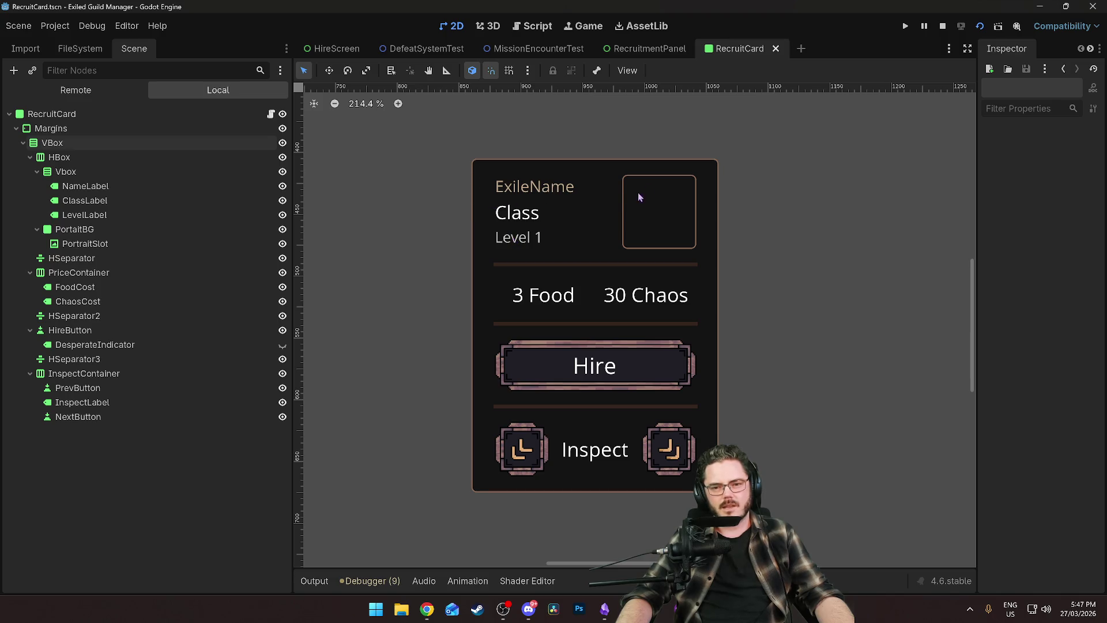
Undo the accidental PortraitSlot move, then inspect the header HBox and NameLabel
{"action": "left_click_drag", "start_coordinate": [635, 198], "coordinate": [685, 184]}
{"action": "key", "text": "ctrl+z"}
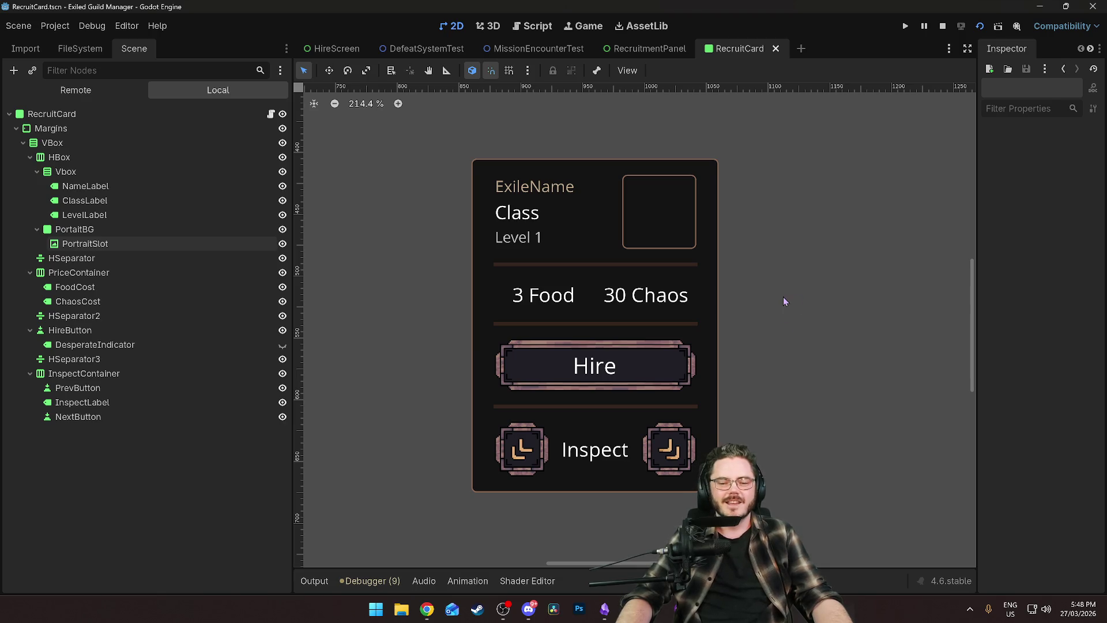
{"action": "scroll", "coordinate": [777, 288], "scroll_direction": "up", "scroll_amount": 2}
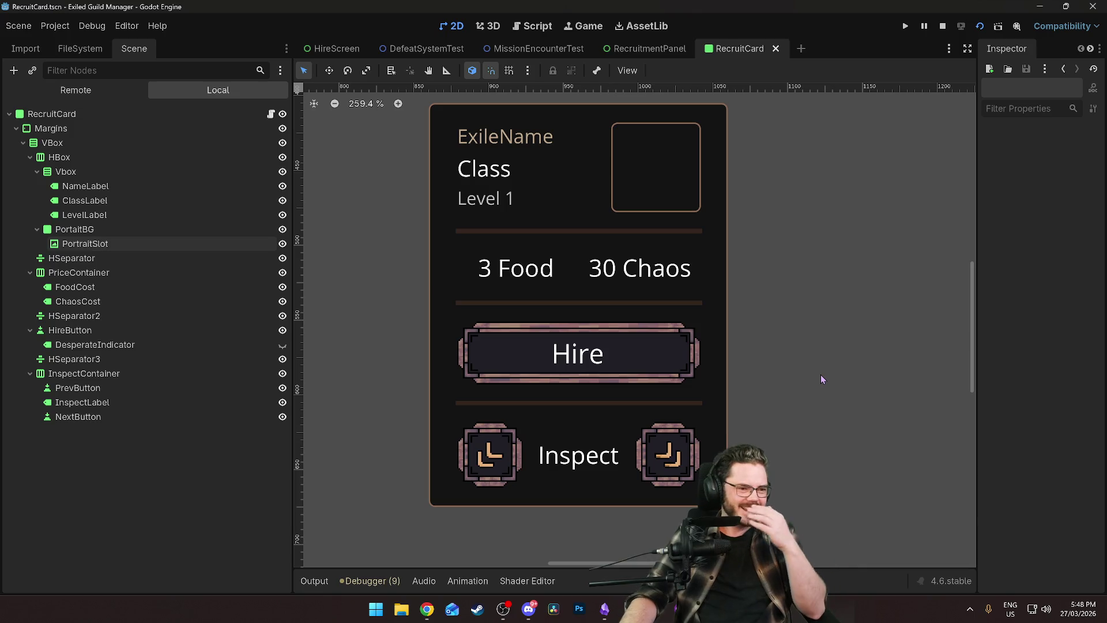
{"action": "left_click", "coordinate": [110, 157]}
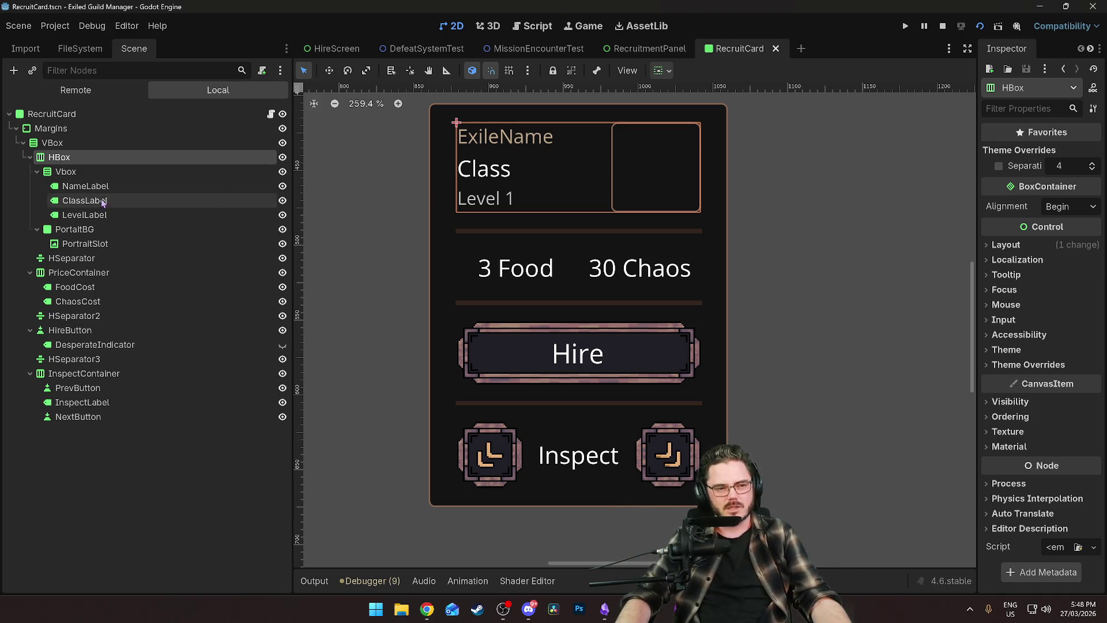
{"action": "left_click", "coordinate": [115, 185]}
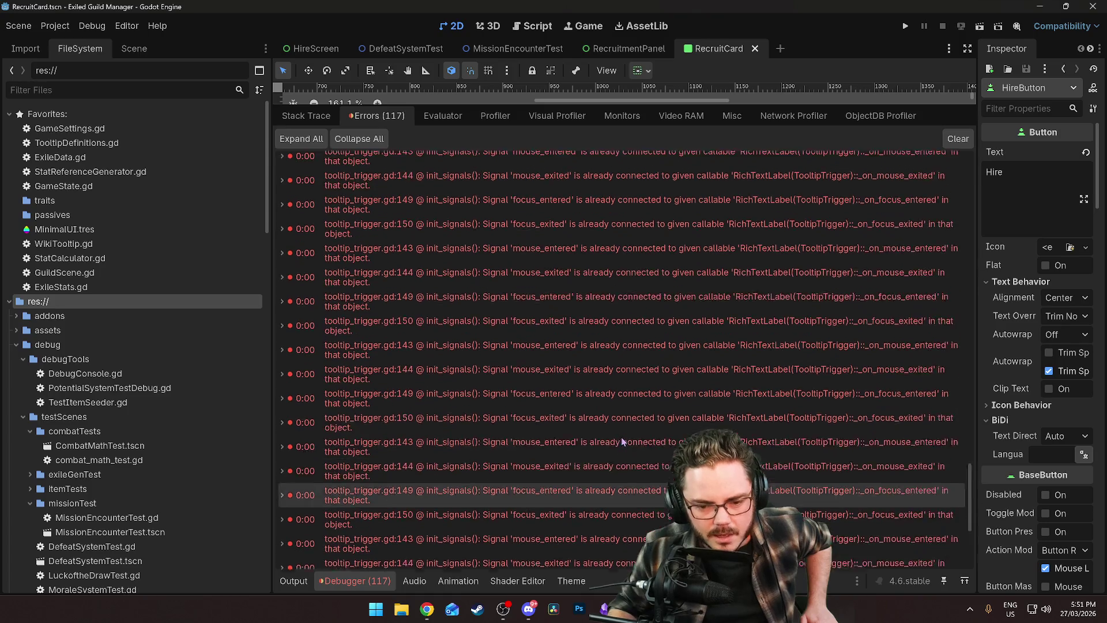
Scroll through the 117 tooltip_trigger signal errors, then return the debugger below the RecruitCard canvas
{"action": "scroll", "coordinate": [611, 449], "scroll_direction": "up", "scroll_amount": 10}
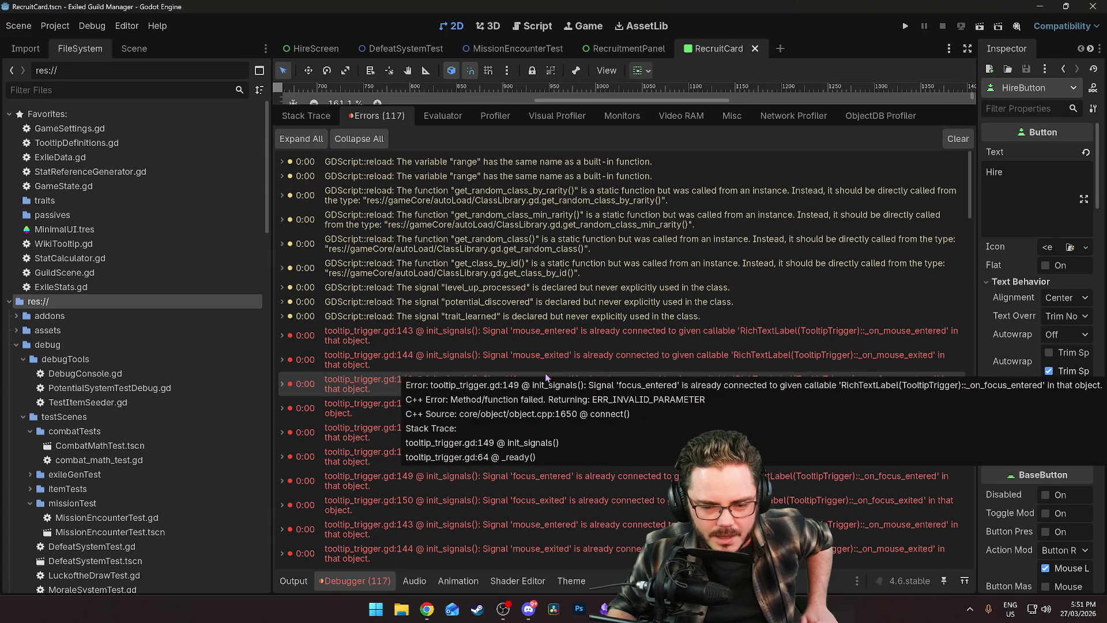
{"action": "scroll", "coordinate": [628, 335], "scroll_direction": "down", "scroll_amount": 5}
{"action": "scroll", "coordinate": [628, 335], "scroll_direction": "down", "scroll_amount": 5}
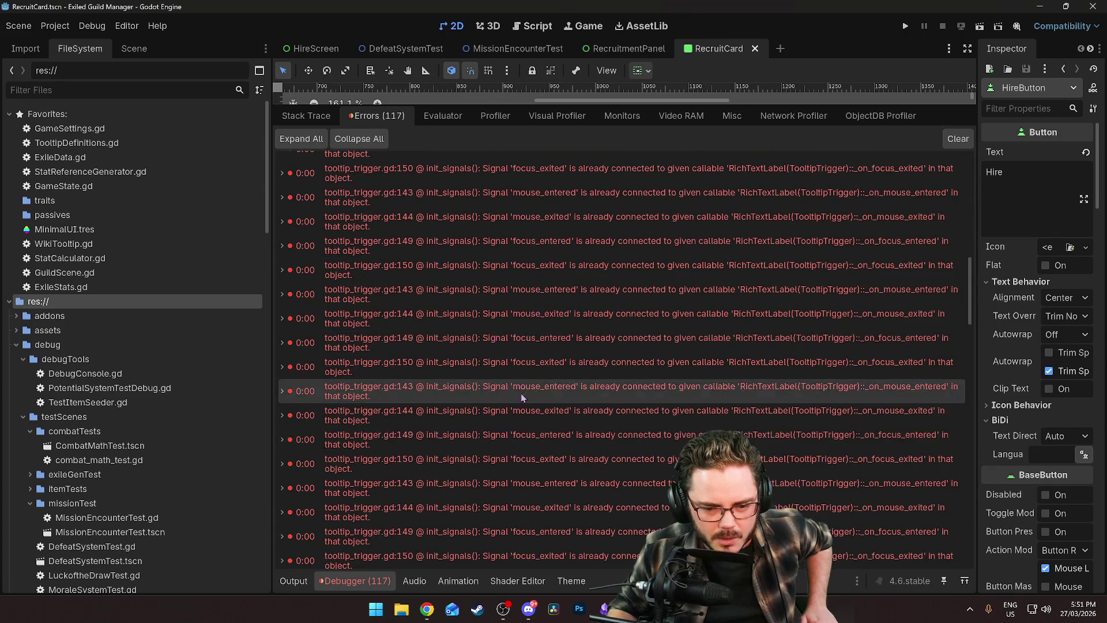
{"action": "scroll", "coordinate": [549, 448], "scroll_direction": "down", "scroll_amount": 5}
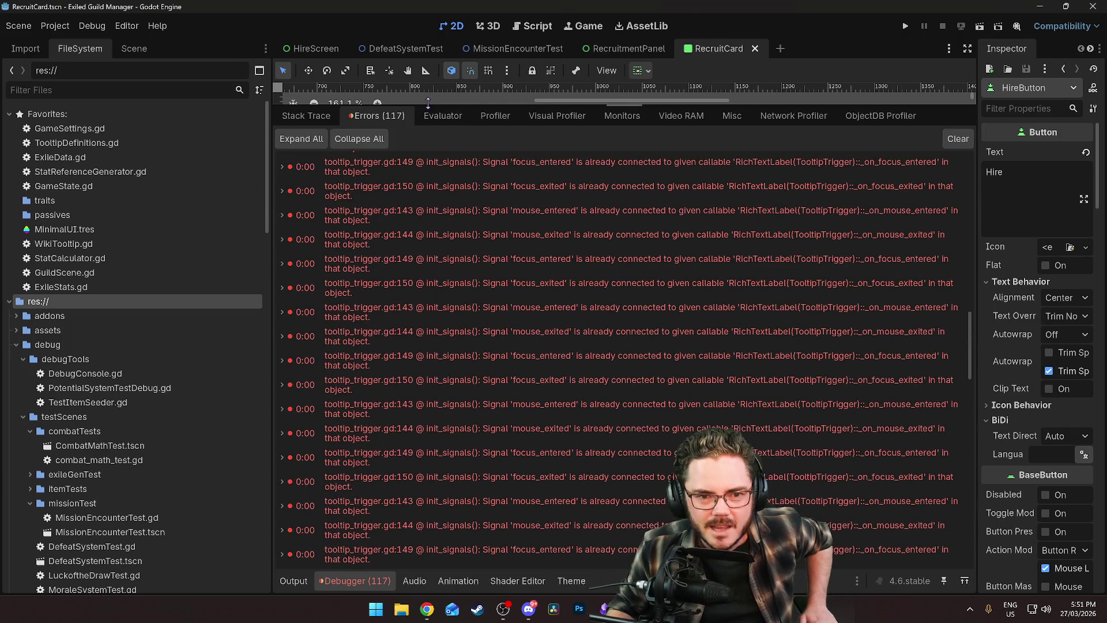
{"action": "key", "text": "shift+F12"}
{"action": "left_click", "coordinate": [345, 240]}
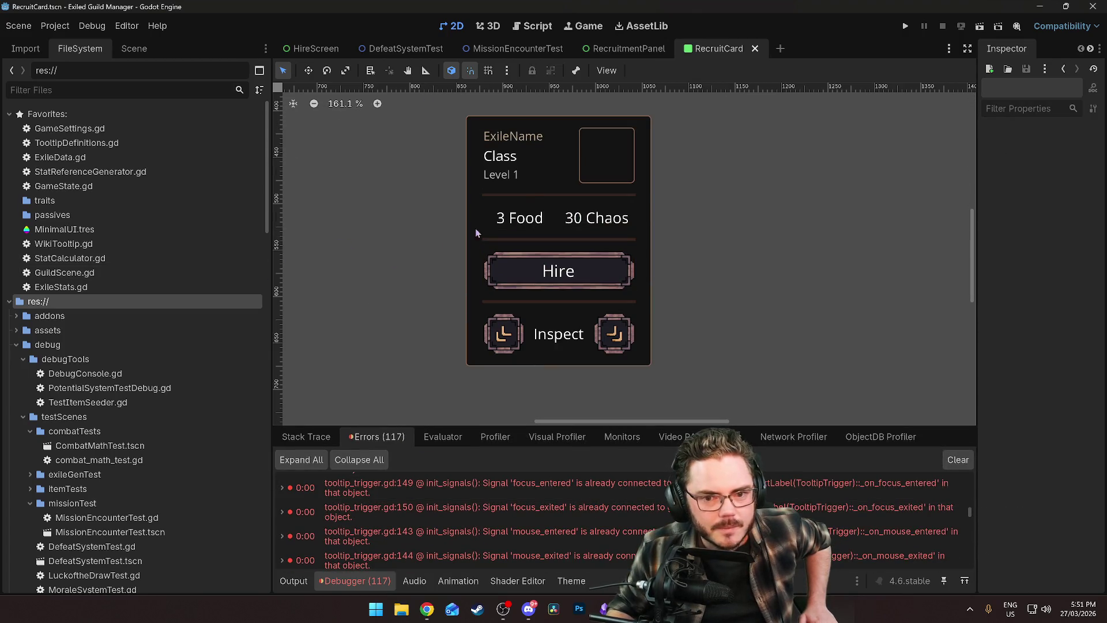